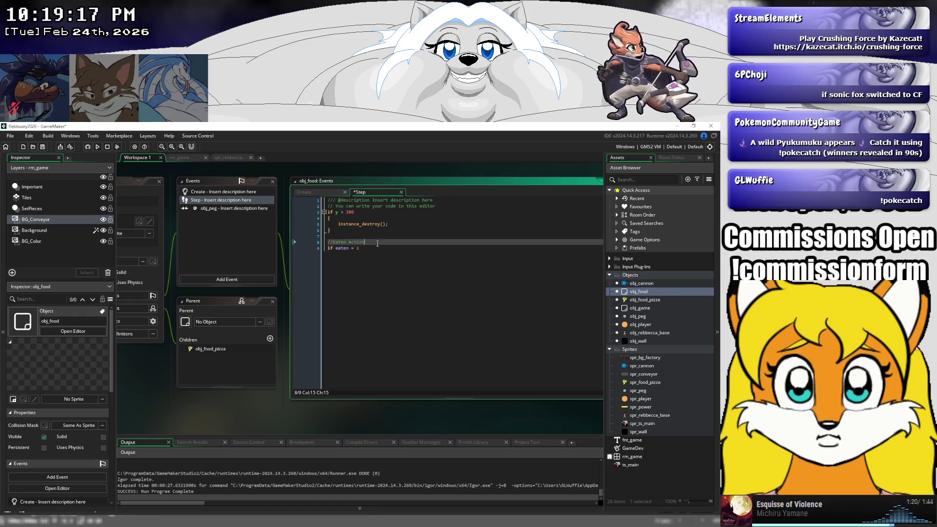
- Change the Eaten Action condition to 'if eaten == 1' and open a brace block below it
key(BackSpace)
key(BackSpace)
text(=)
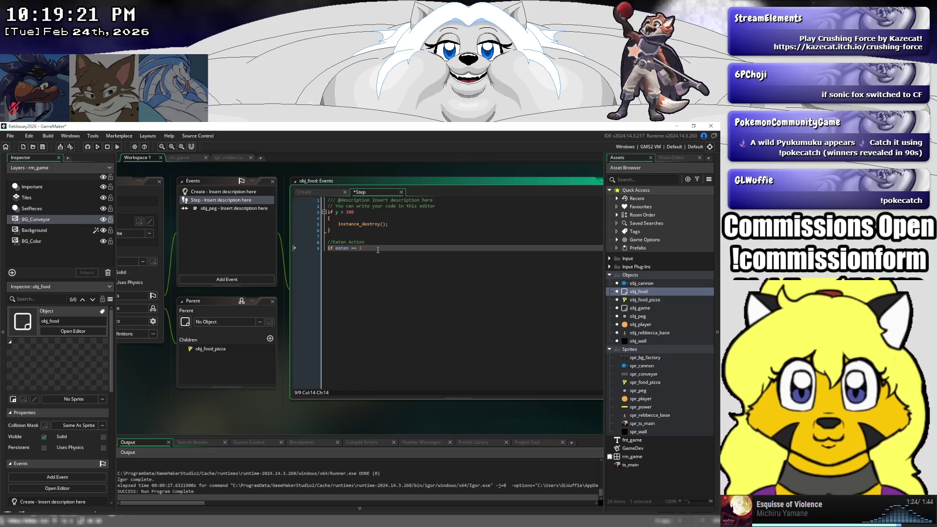
text(1)
key(Return)
text({)
key(Return)
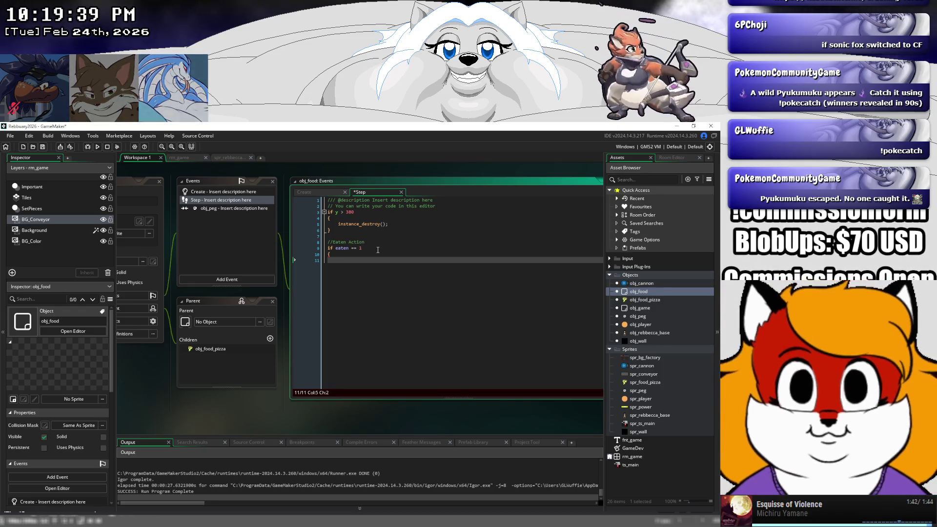
- Browse the 'point' autocomplete suggestions for a movement function inside the eaten block
text(x)
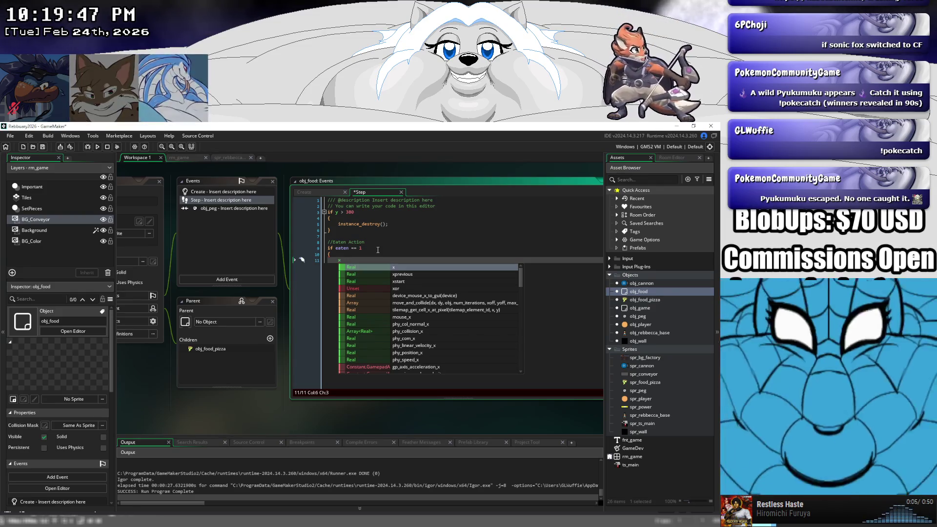
key(BackSpace)
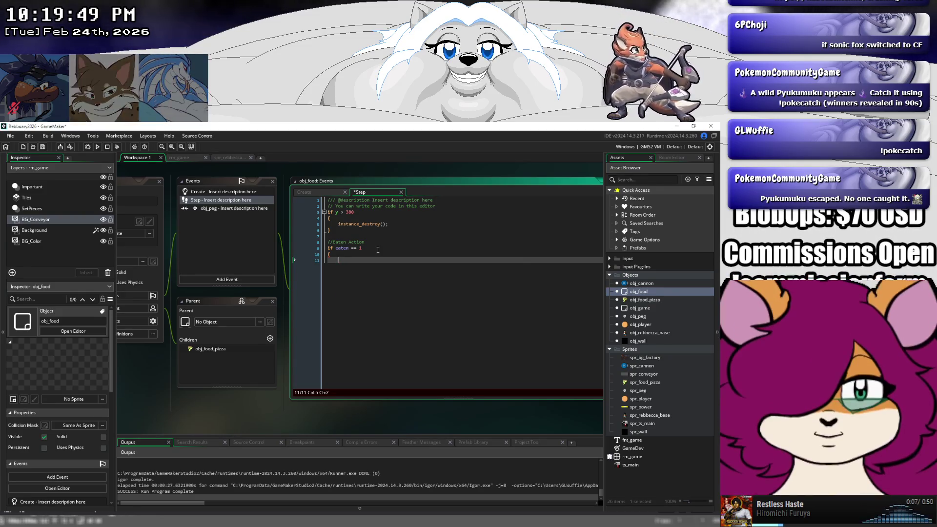
text(point)
key(Down)
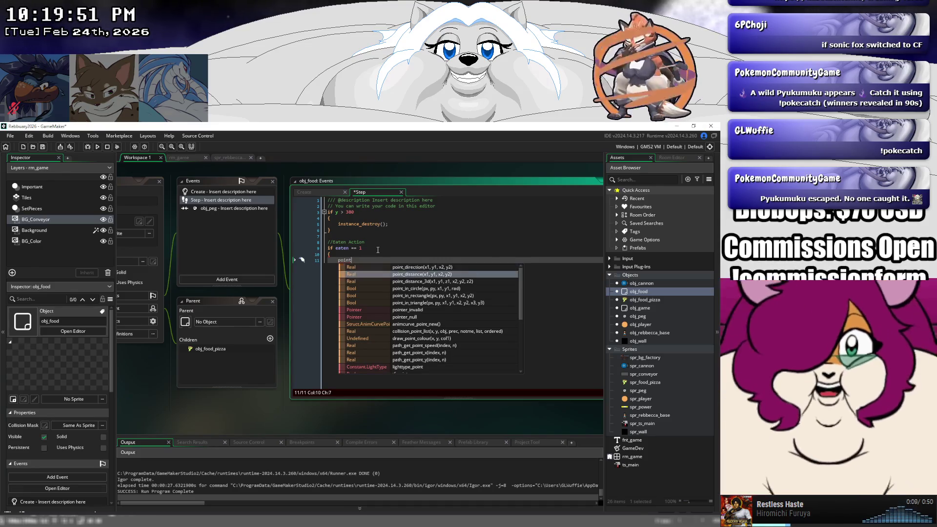
key(Down)
key(Down)
key(Down)
key(Down)
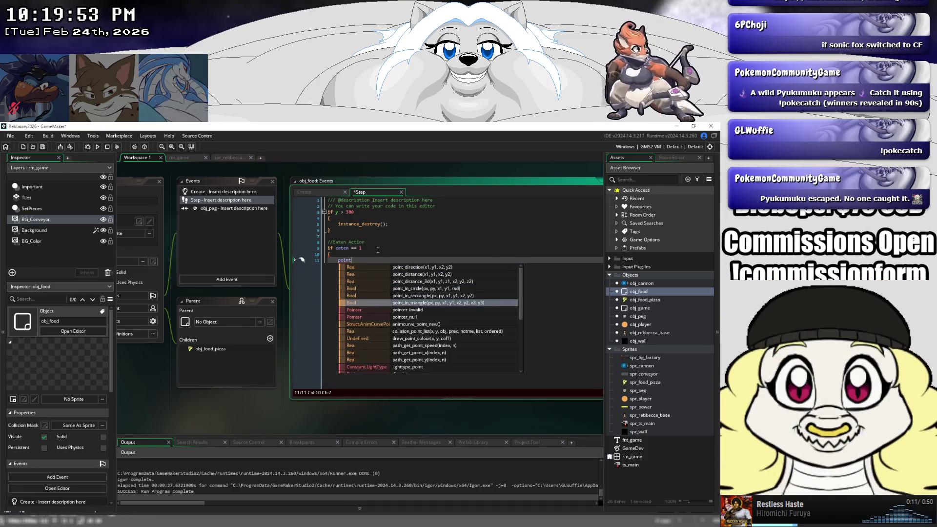
key(Down)
key(Down)
key(Down)
key(Down)
key(Down)
key(Down)
key(Down)
key(Down)
key(Down)
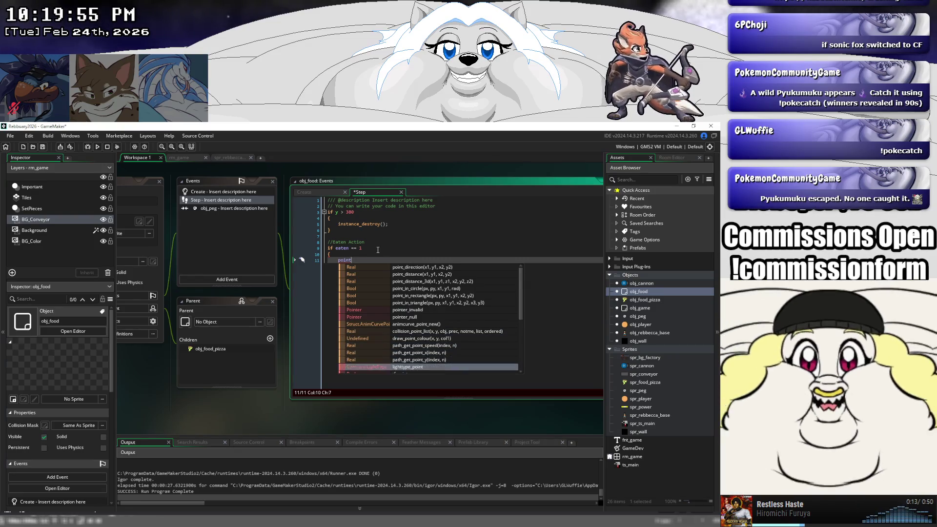
key(Down)
key(Down)
key(Down)
key(Down)
key(Down)
key(Down)
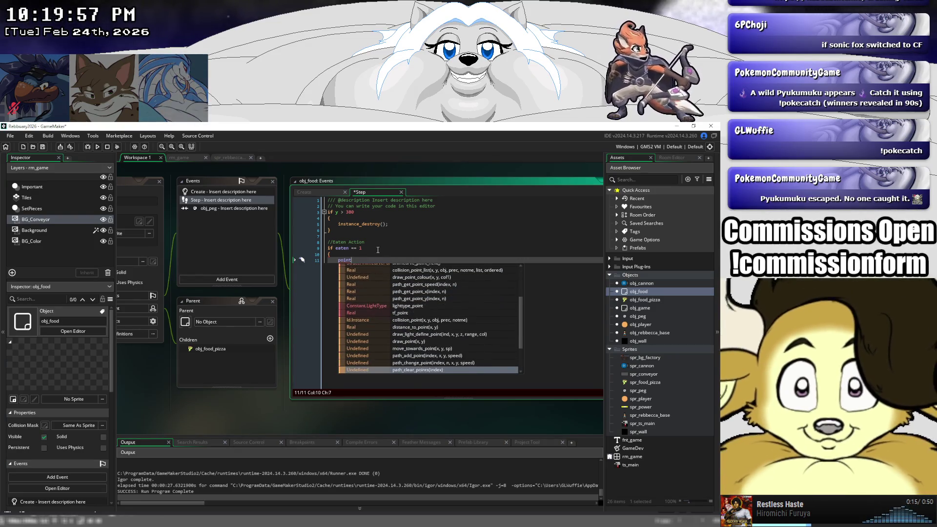
key(Down)
key(Up)
key(Up)
key(Up)
key(Up)
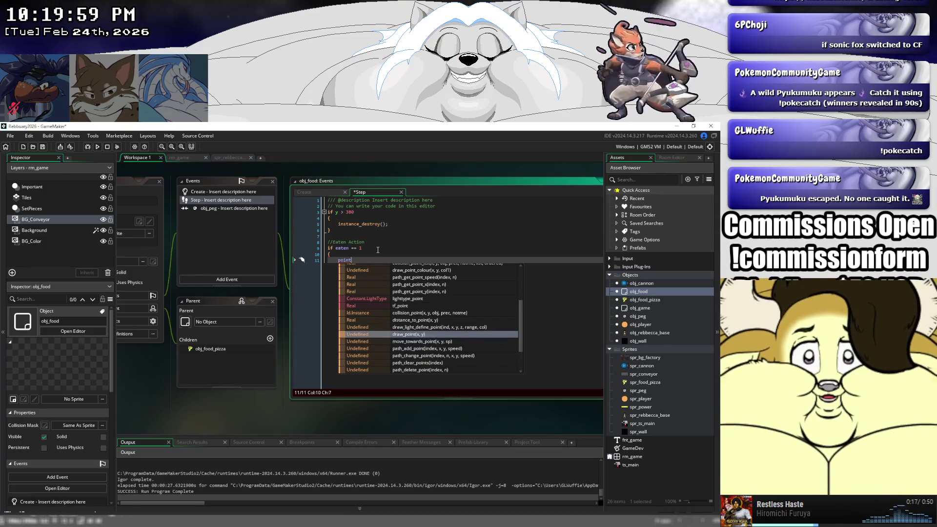
key(Down)
key(Up)
key(Up)
key(Up)
key(Up)
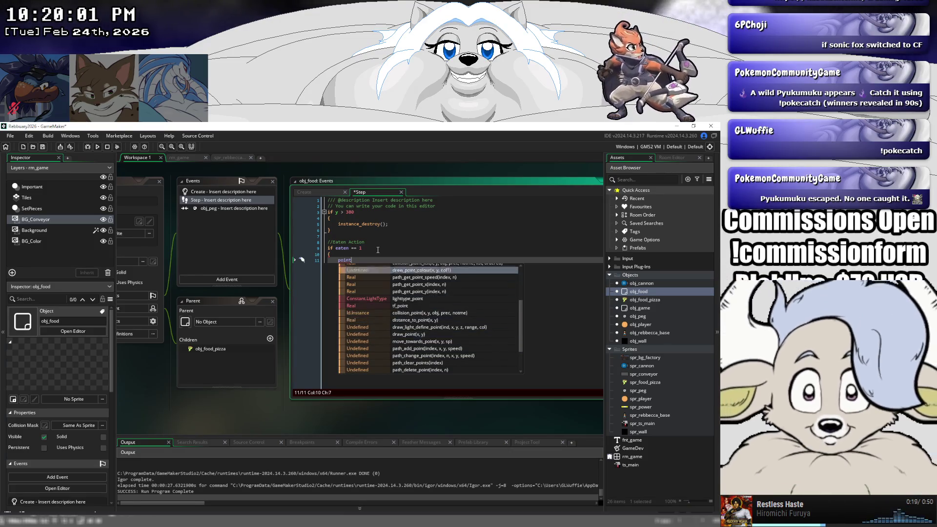
key(Up)
key(Up)
key(Up)
key(Up)
key(Up)
key(Up)
key(Up)
key(Up)
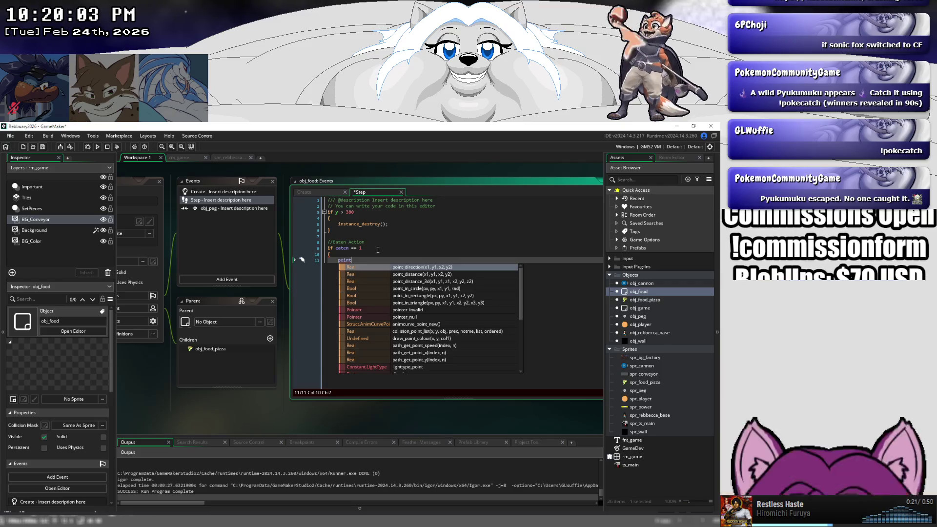
key(Down)
key(Down)
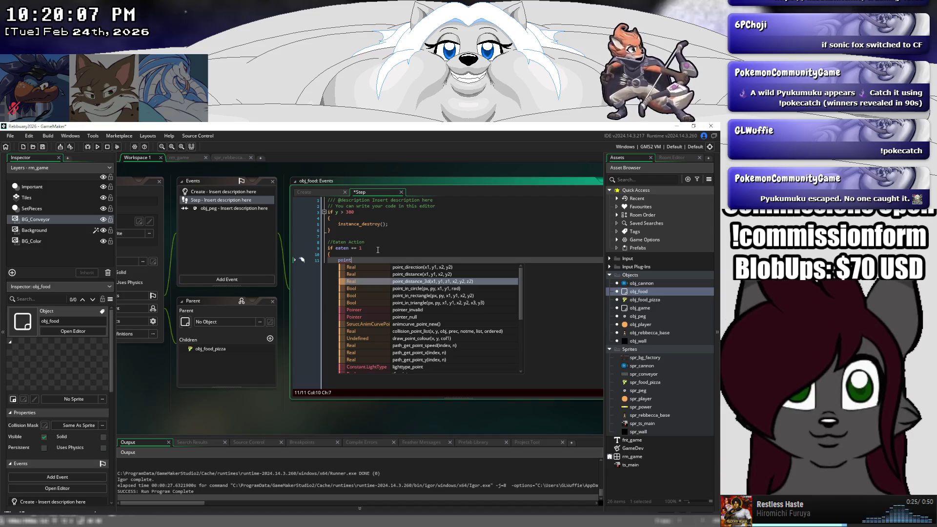
- Insert move_towards_point() on line 11 from the 'move' suggestions
key(BackSpace)
key(BackSpace)
key(BackSpace)
text(move)
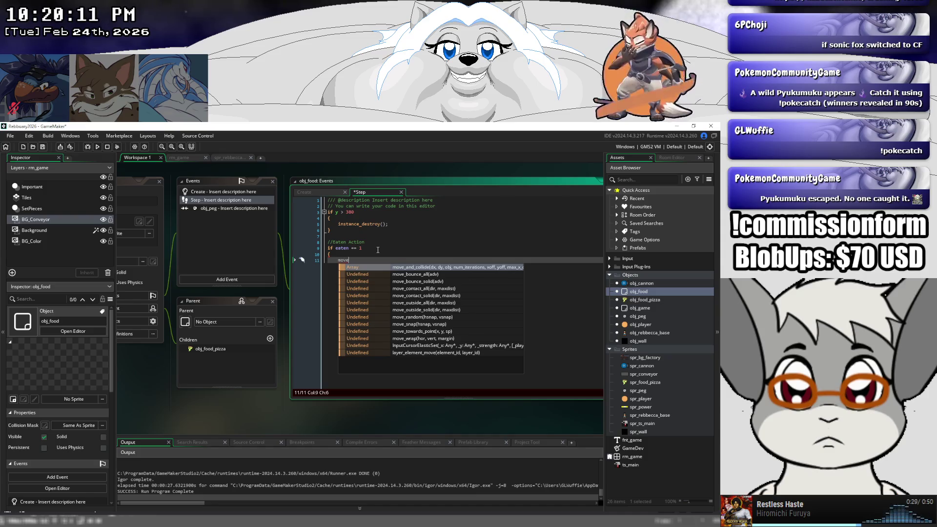
key(Down)
key(Down)
key(Down)
key(Down)
key(Down)
key(Down)
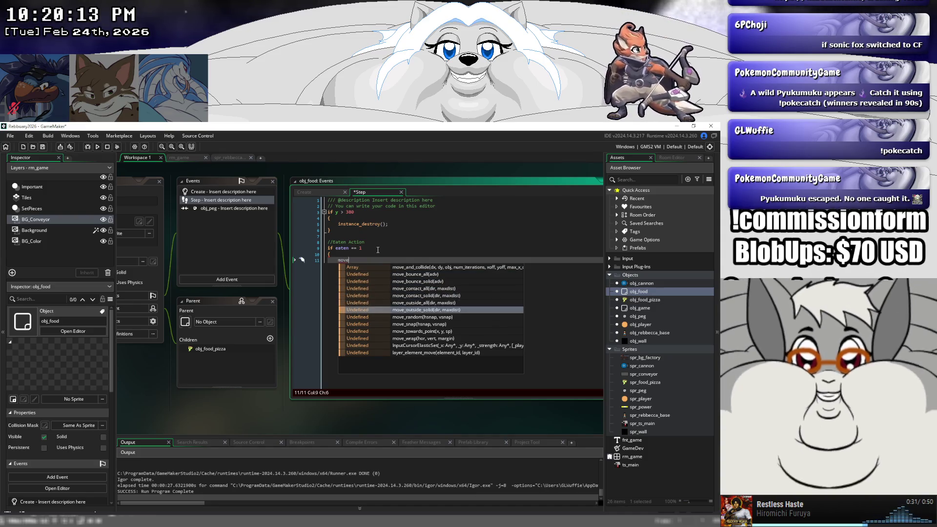
key(Down)
key(Down)
key(Down)
key(Return)
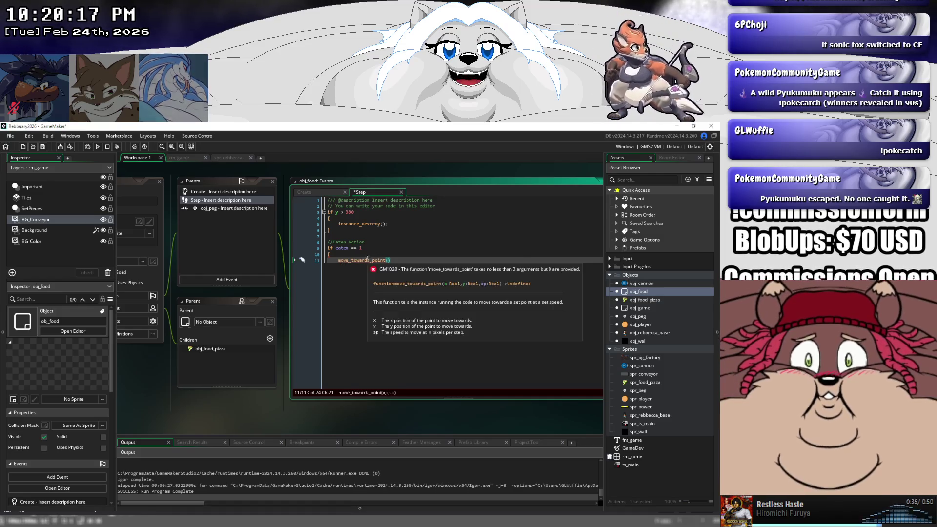
click(368, 260)
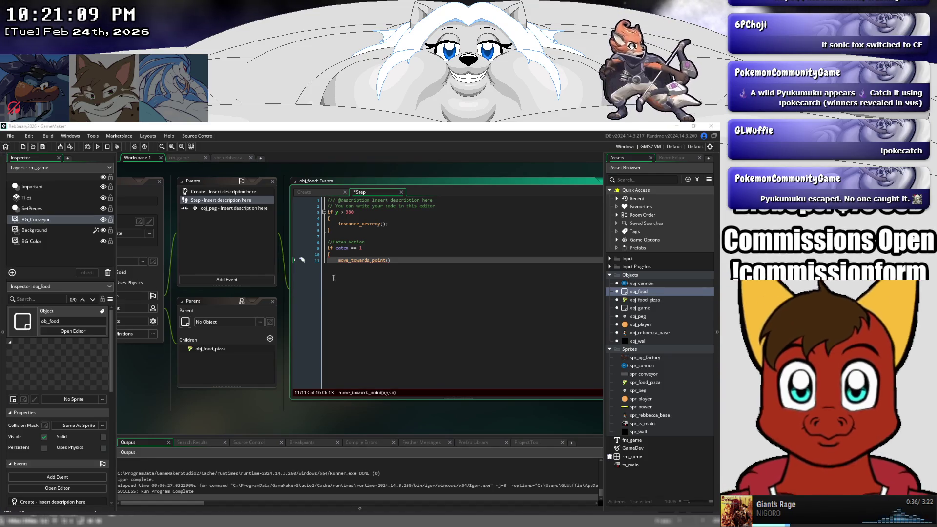
- Add 'if distance_to_object(obj_rebbecca_base) > 1' on a new line above move_towards_point()
click(339, 254)
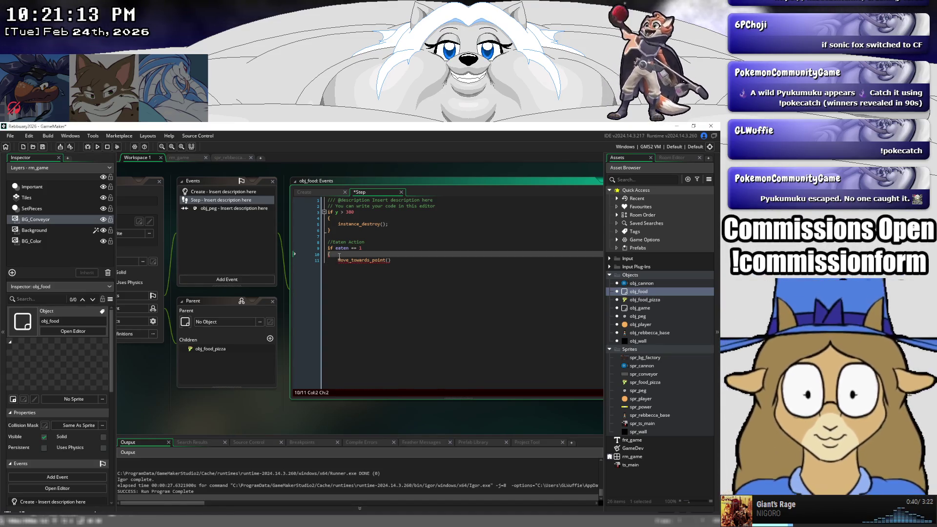
key(Return)
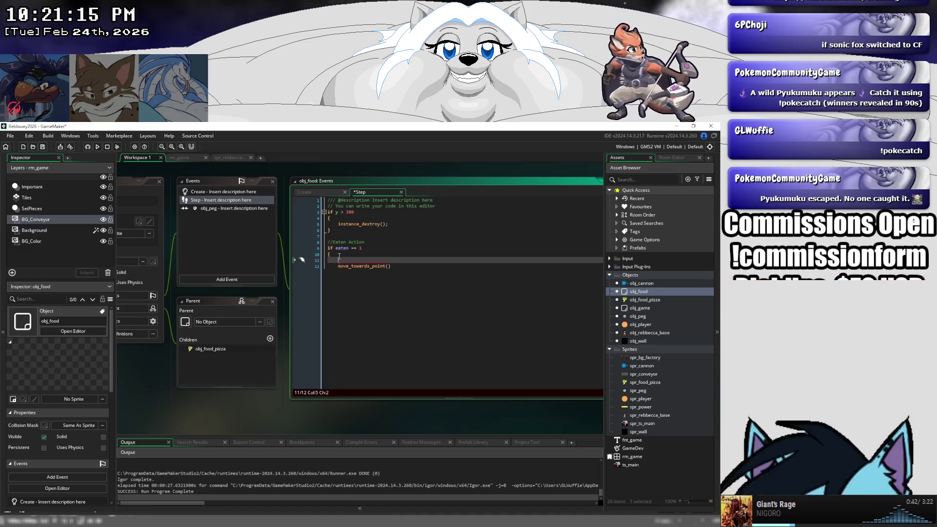
text(if )
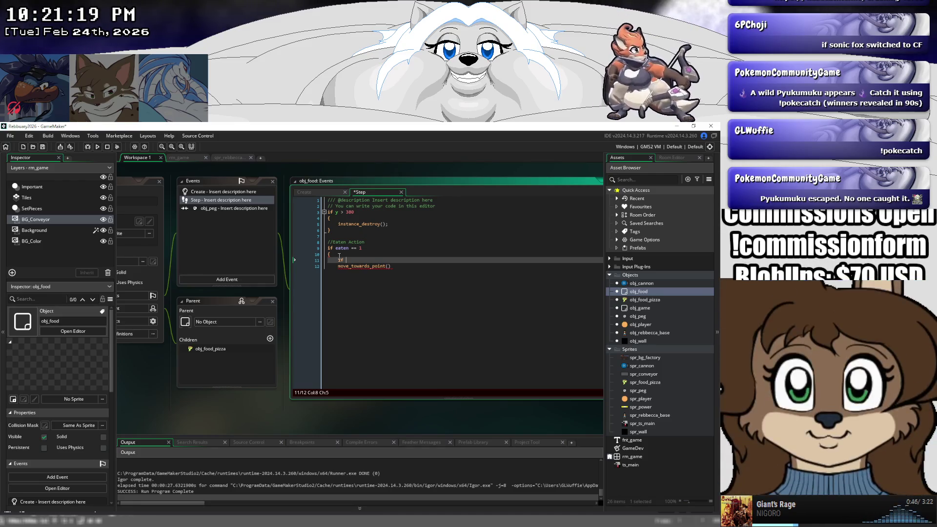
text(dispance)
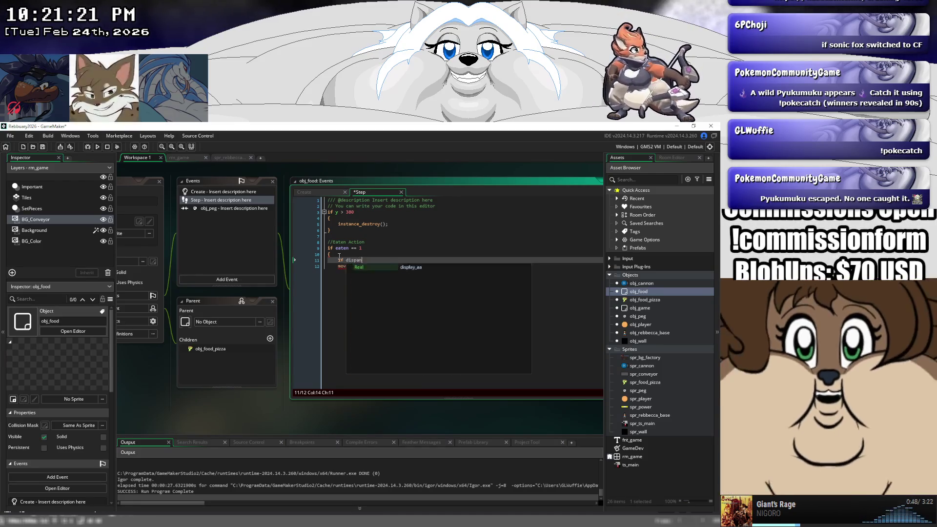
key(BackSpace)
key(BackSpace)
key(BackSpace)
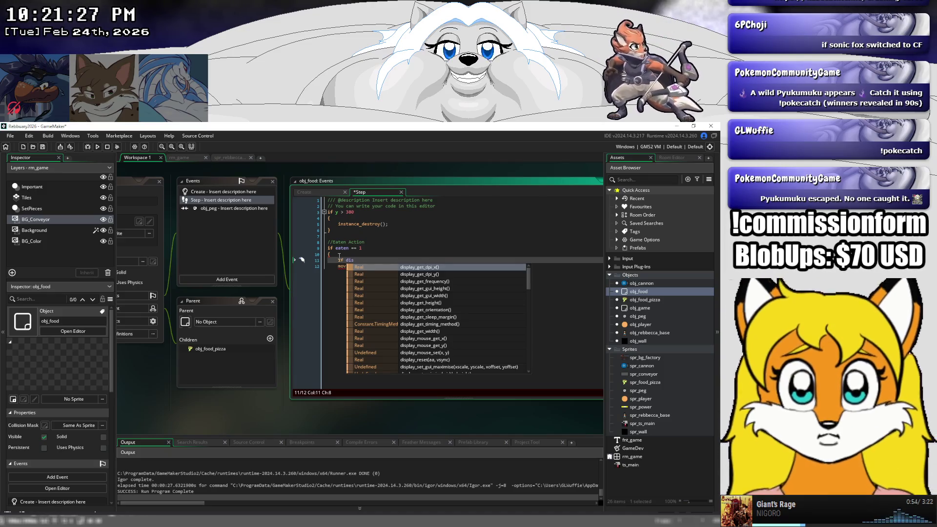
text(ta)
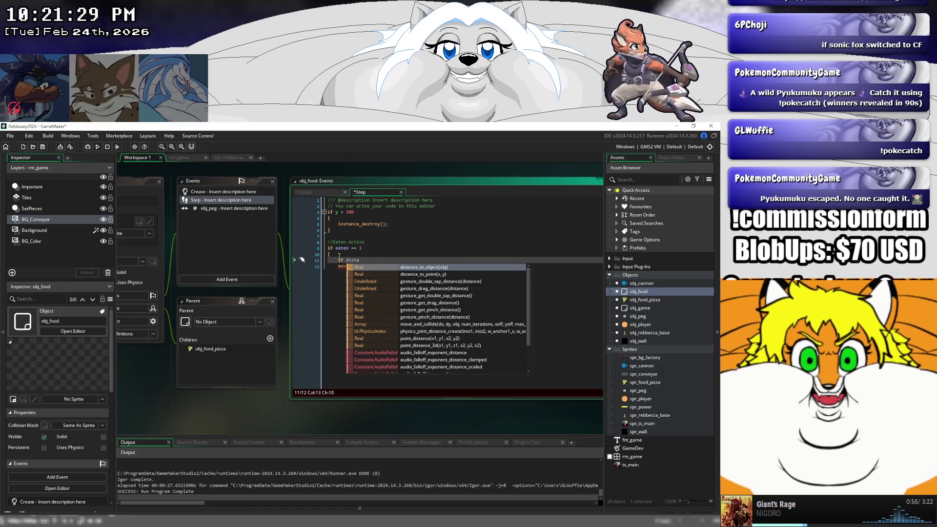
key(Return)
text(_to_object(obj_)
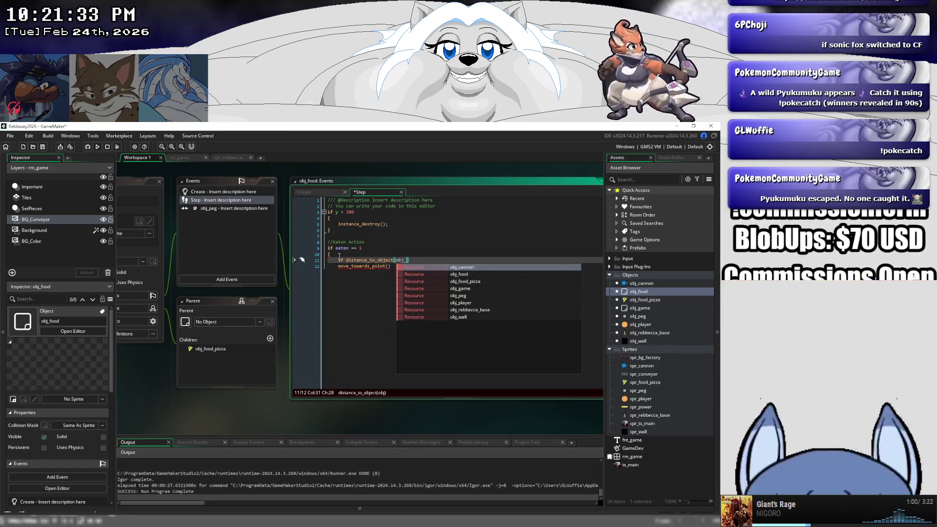
key(Down)
key(Down)
key(Down)
key(Down)
key(Down)
key(Return)
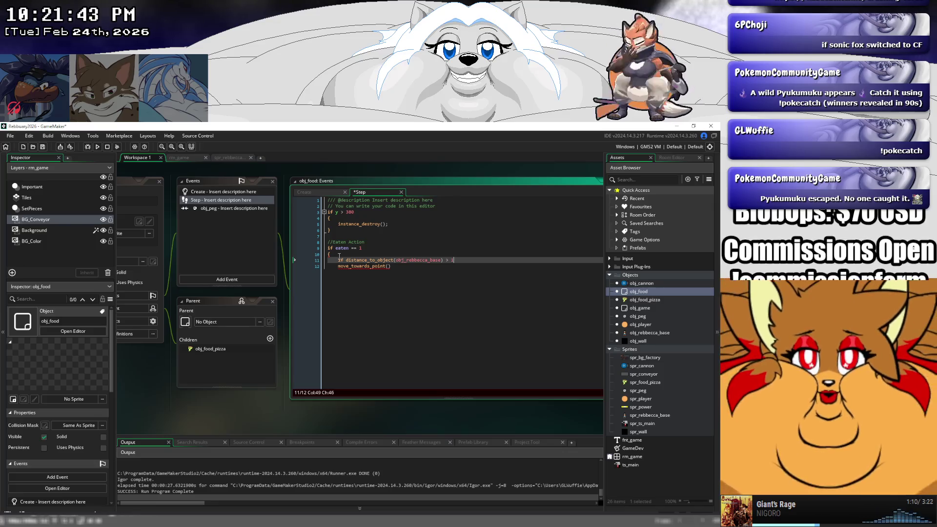
click(339, 255)
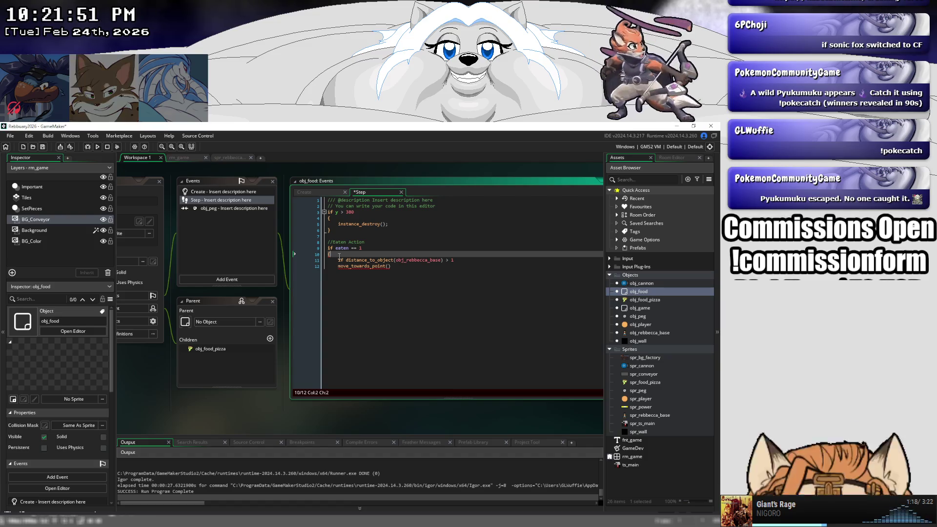
- Declare var mouth_dist = distance_to_object(obj_rebbecca_base); by copying the call from the if line
key(Return)
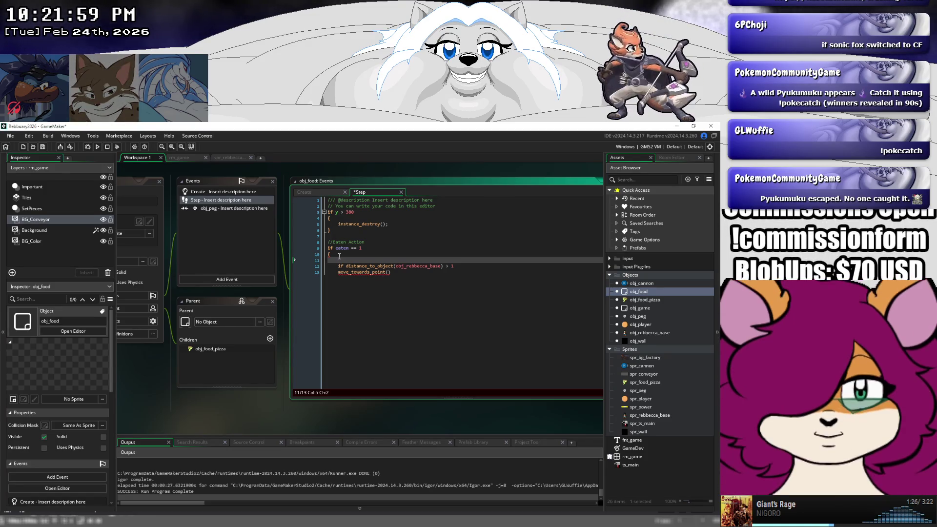
text(va)
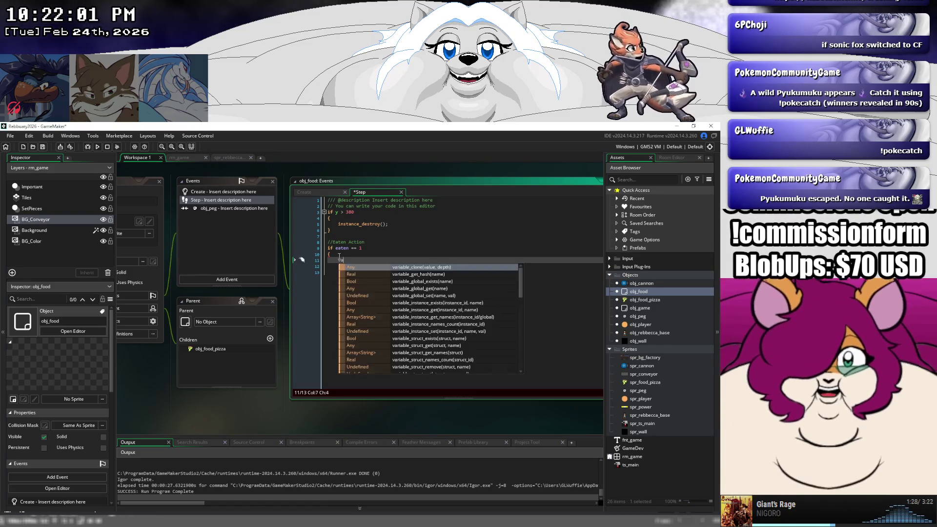
text(ra)
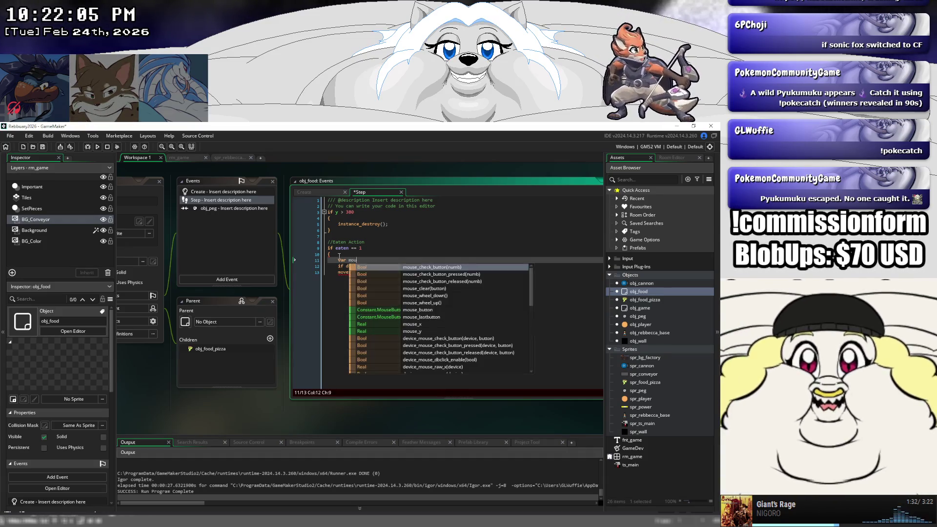
text(outh_dis)
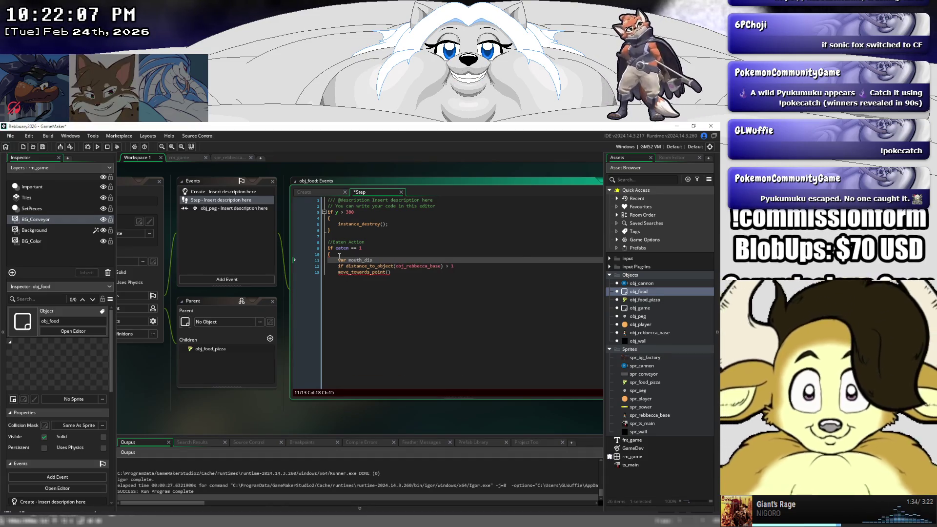
text(t =)
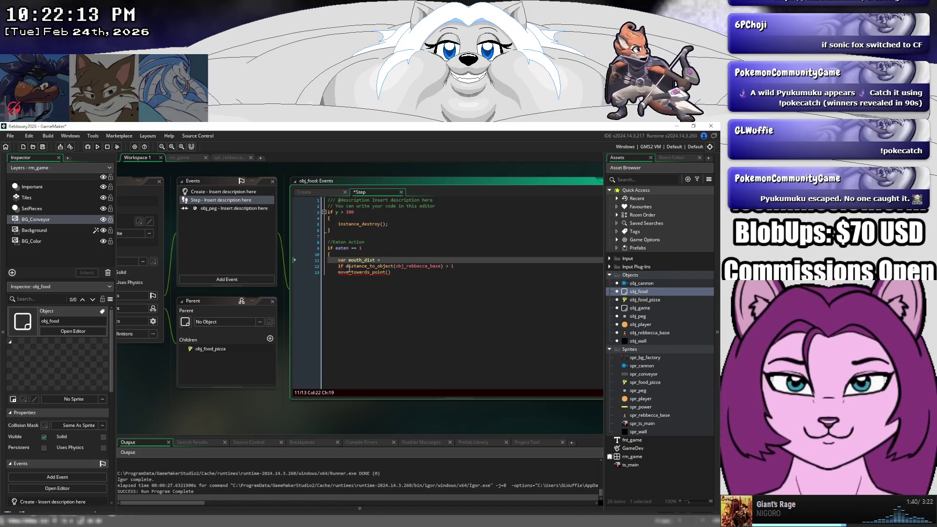
drag(346, 266, 441, 262)
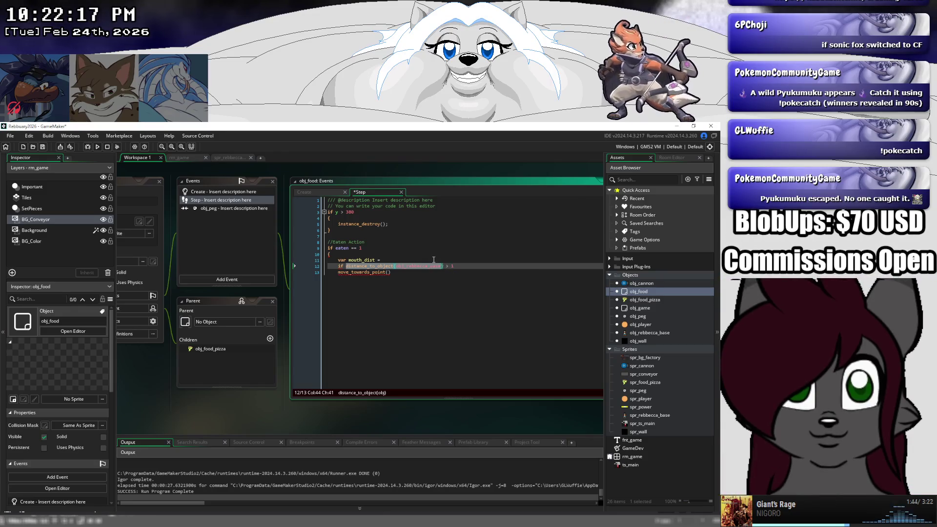
key(ctrl+c)
click(433, 260)
key(ctrl+v)
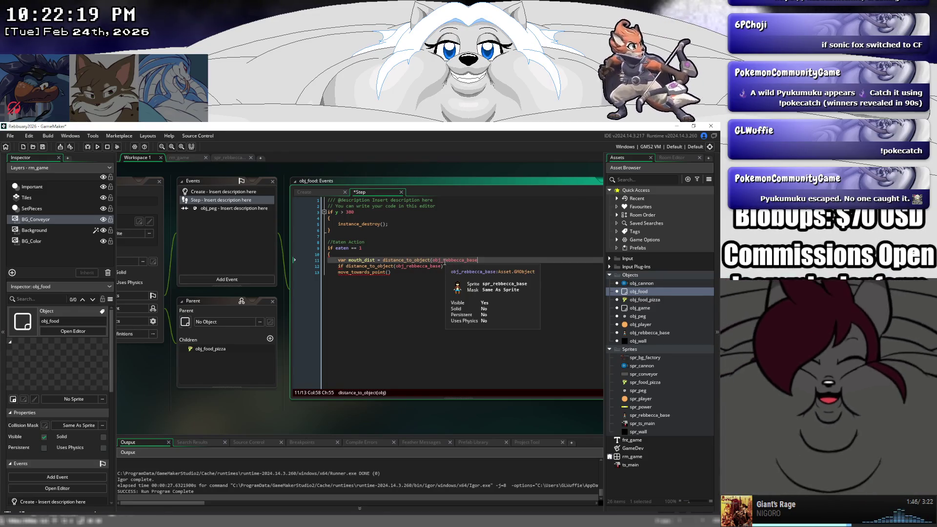
text();)
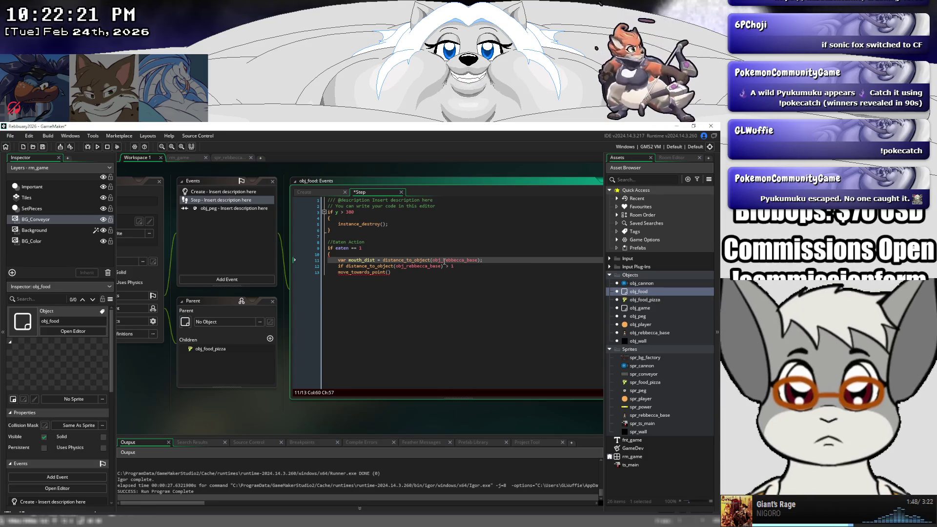
- Replace the distance call in the if line with mouth_dist and indent move_towards_point
click(379, 261)
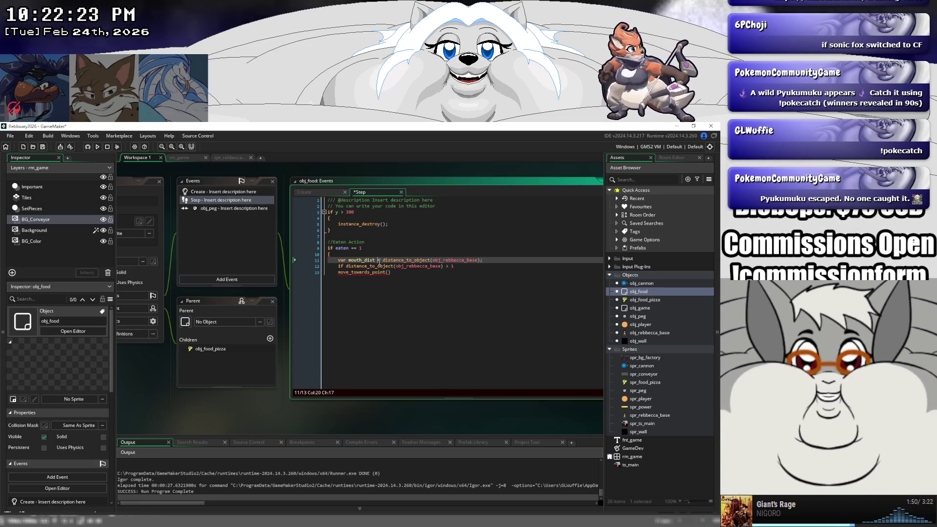
mouse_move(394, 264)
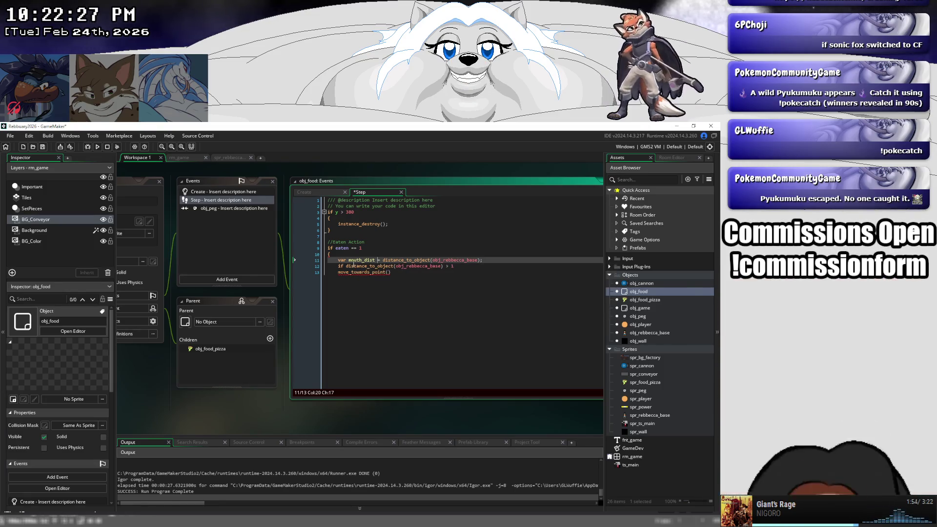
drag(346, 267, 441, 267)
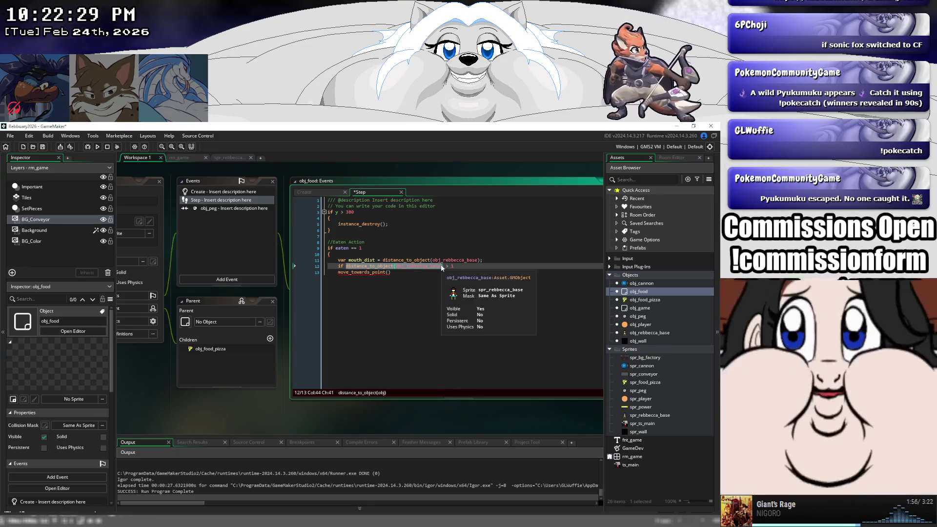
key(BackSpace)
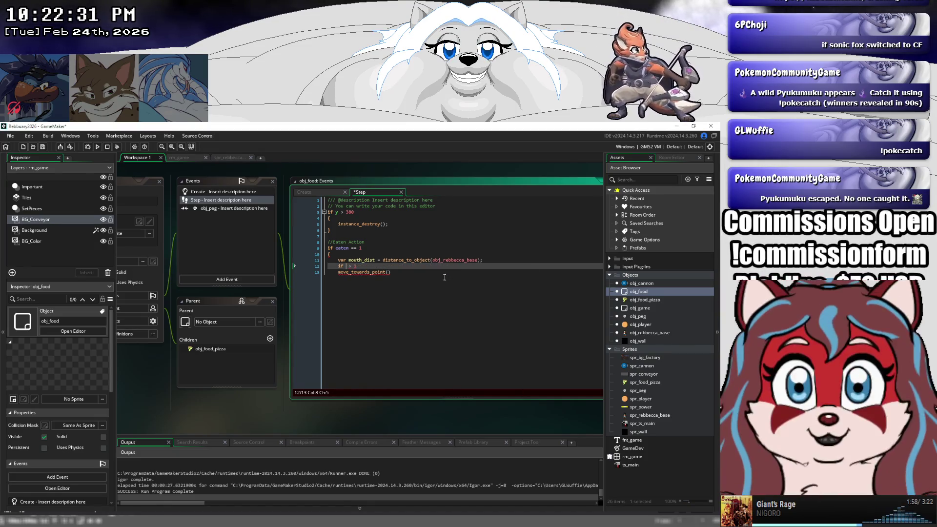
text(mouth_d)
key(Return)
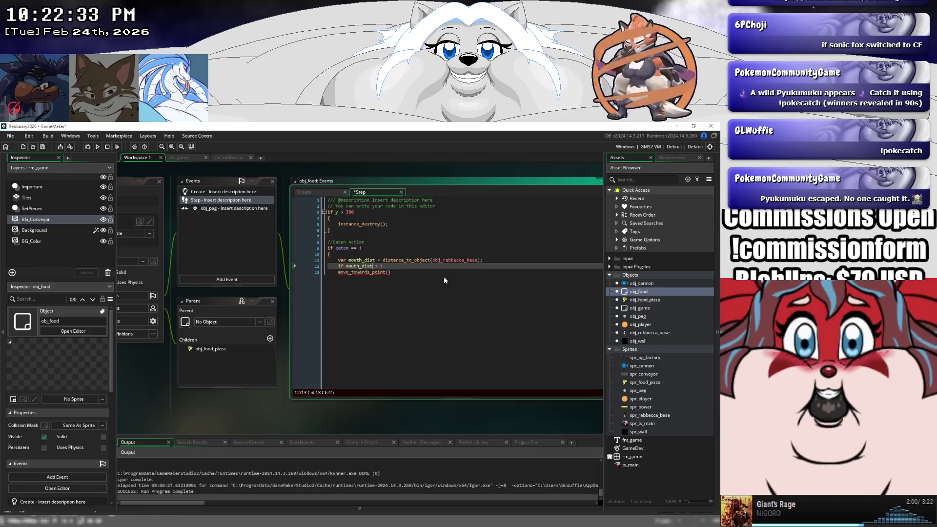
key(Down)
key(Home)
key(Tab)
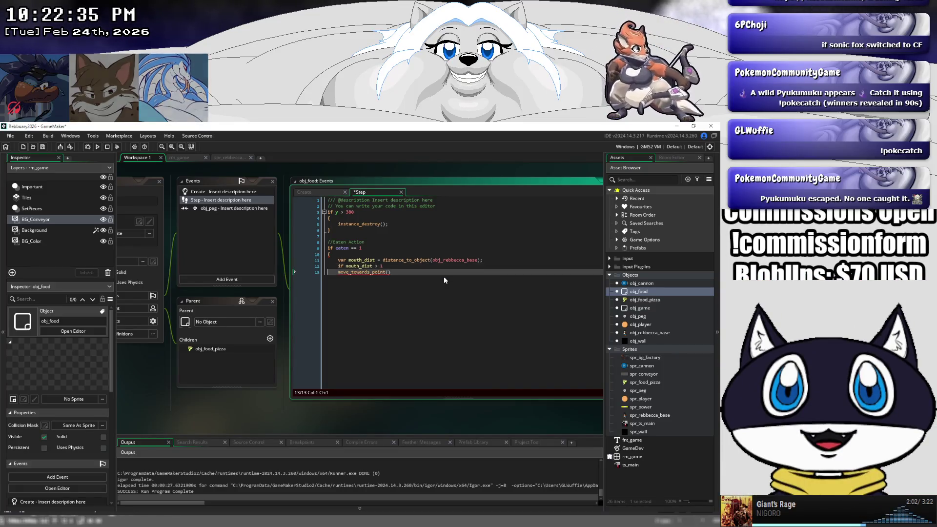
- Brace the move_towards_point call under the if and give it obj_rebbecca_base.x, obj_rebbecca_base.y- arguments
key(Right)
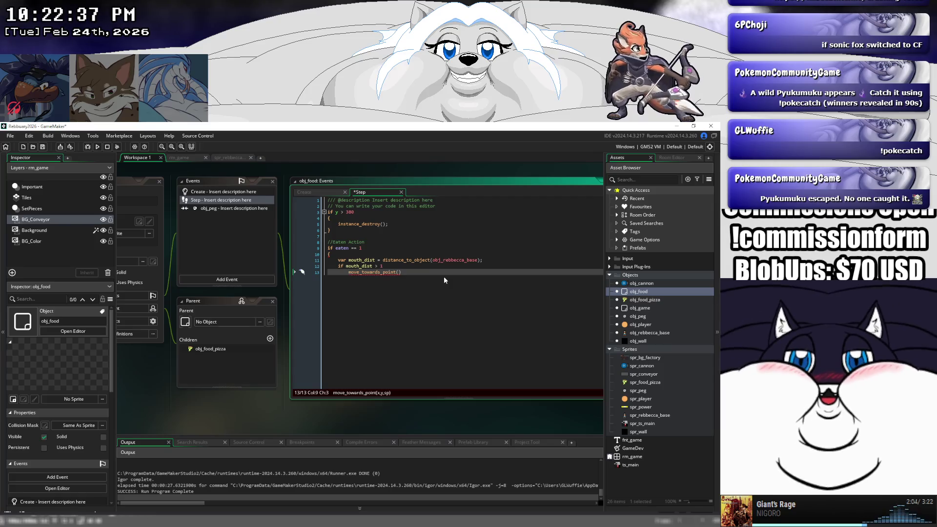
text({)
key(Return)
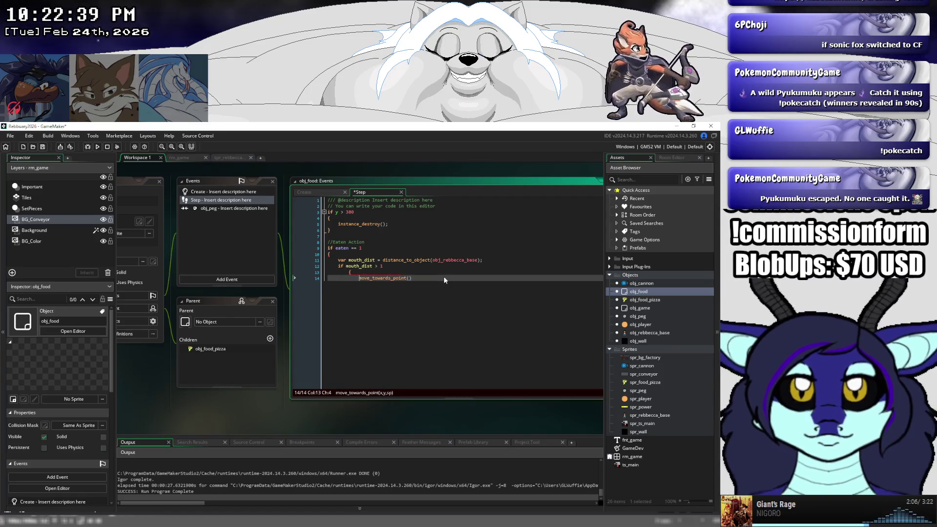
key(Right)
key(Right)
key(Right)
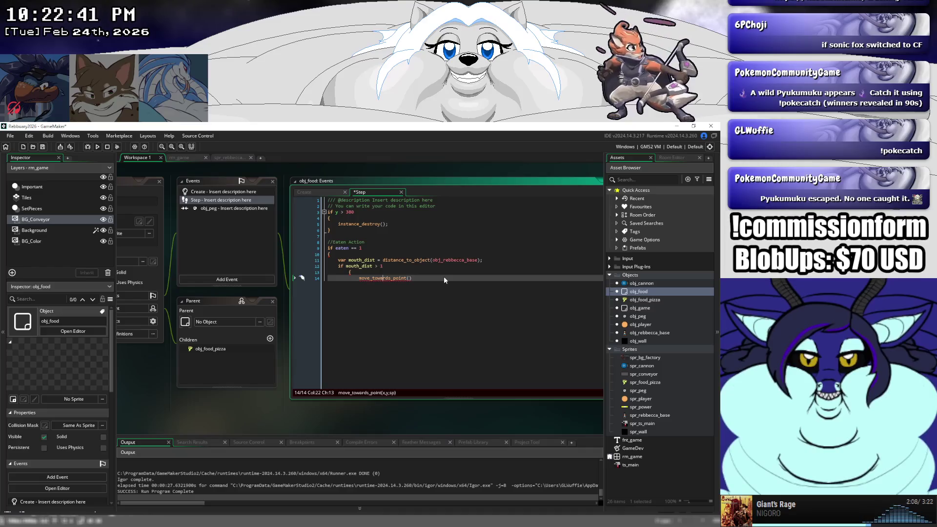
key(Left)
key(Left)
key(Left)
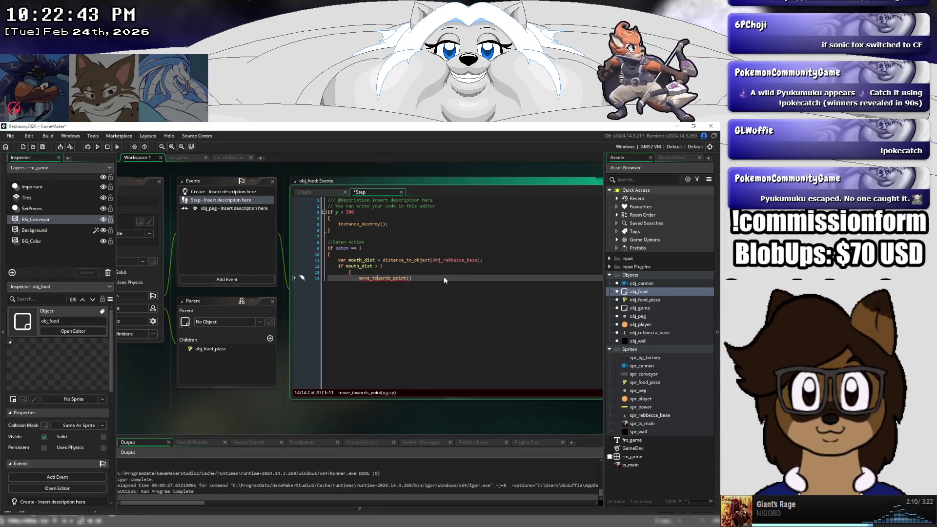
key(Right)
key(Right)
key(Right)
key(Home)
key(Right)
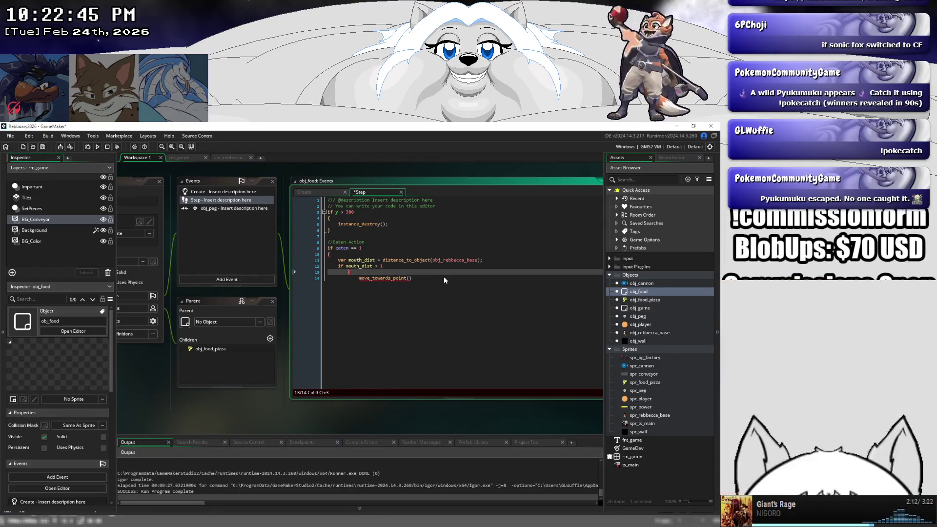
key(Delete)
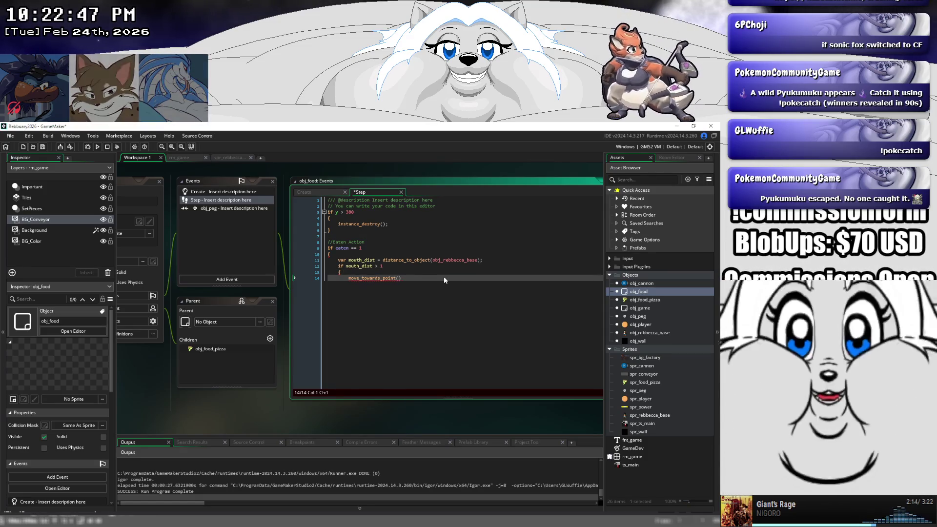
key(End)
key(Left)
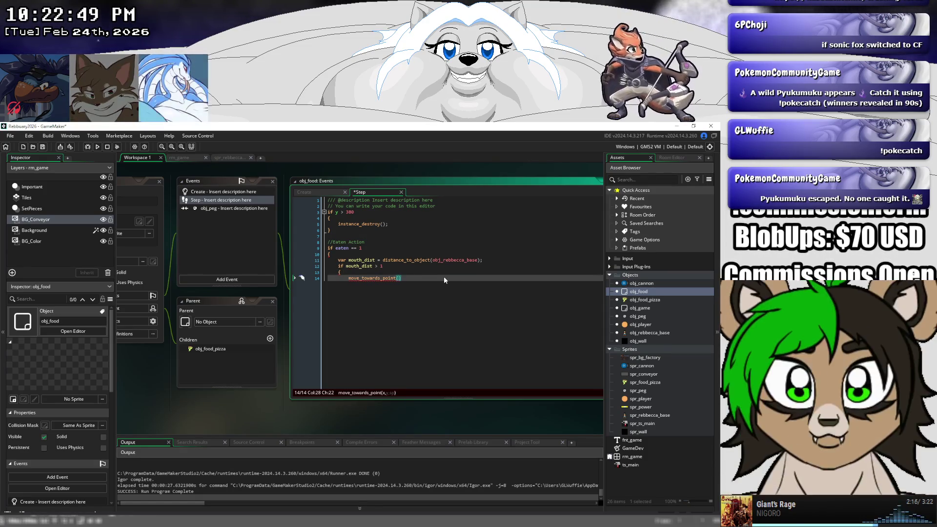
text(obj_rebbecca_base)
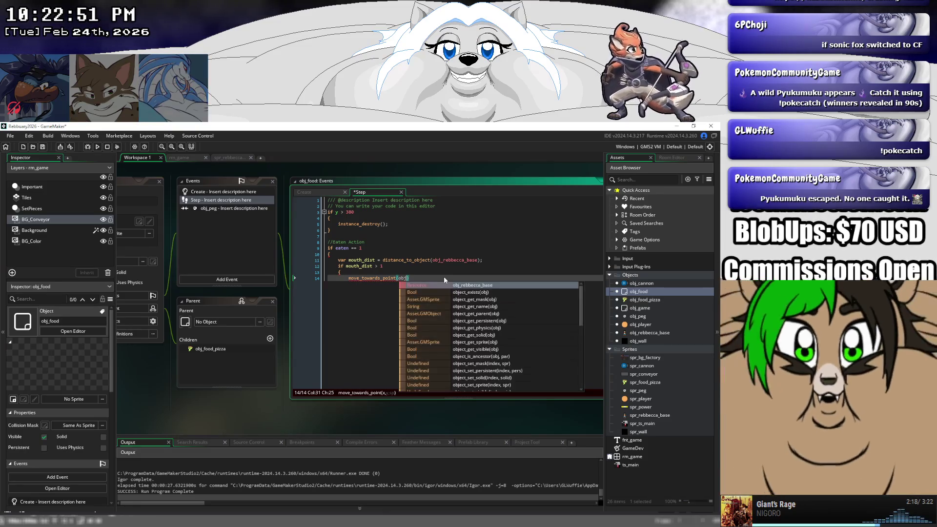
text(.)
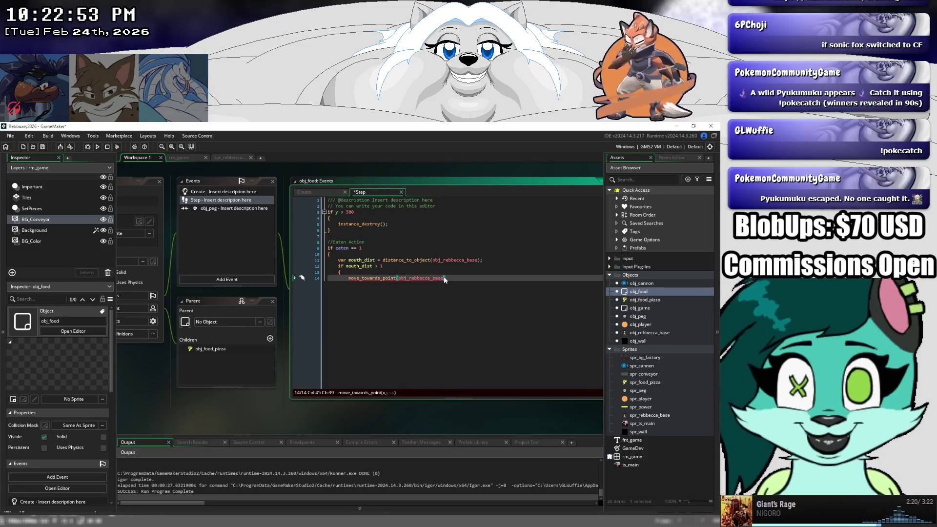
text(x)
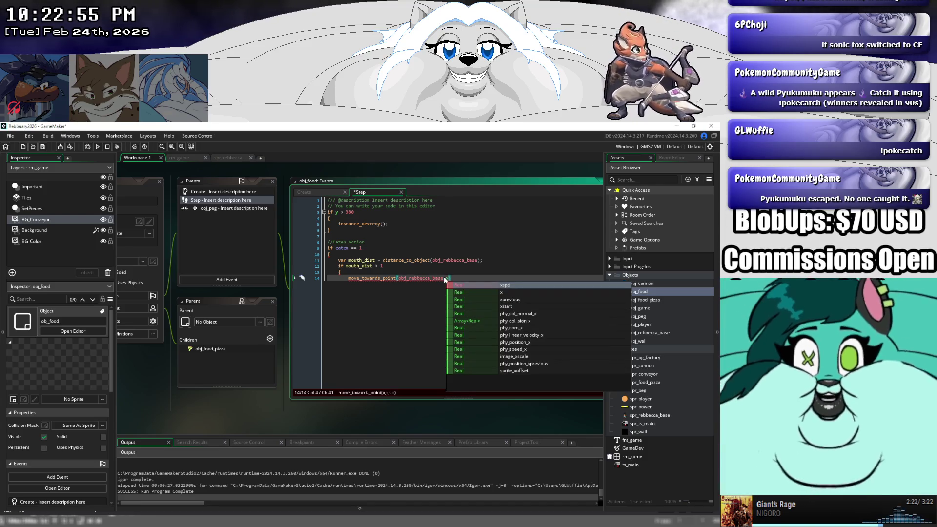
text(, )
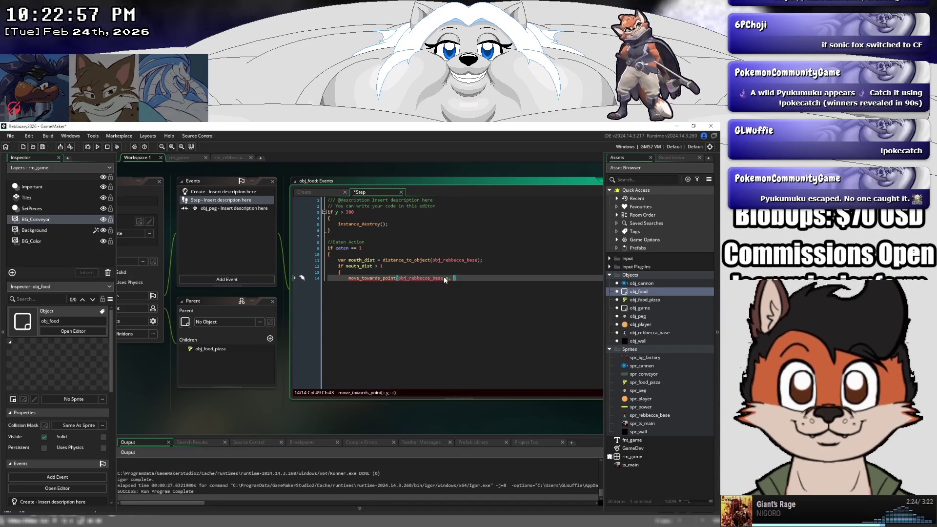
text(obj_rebbecca_base)
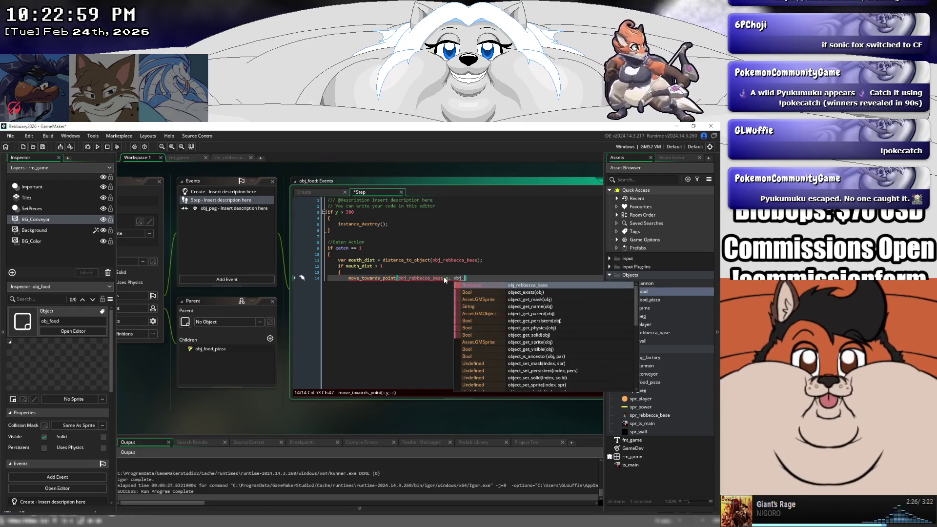
text(.y)
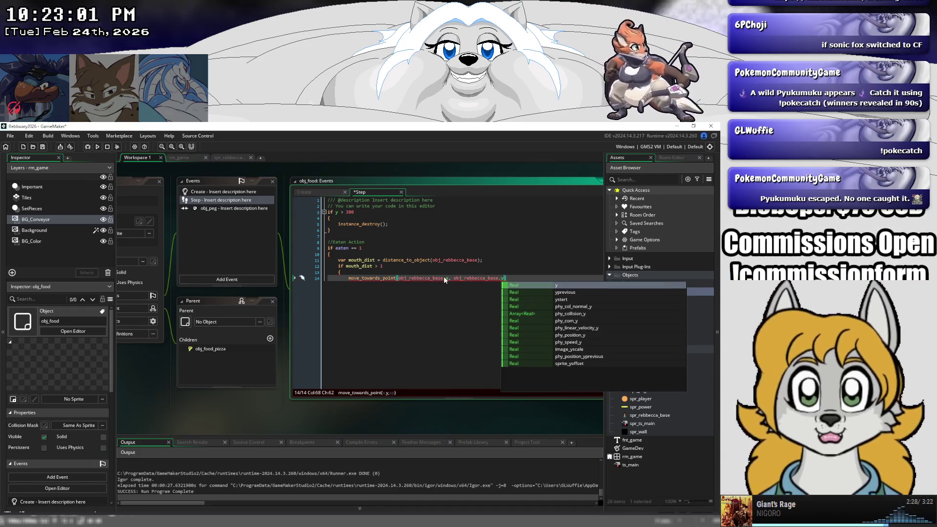
text(-)
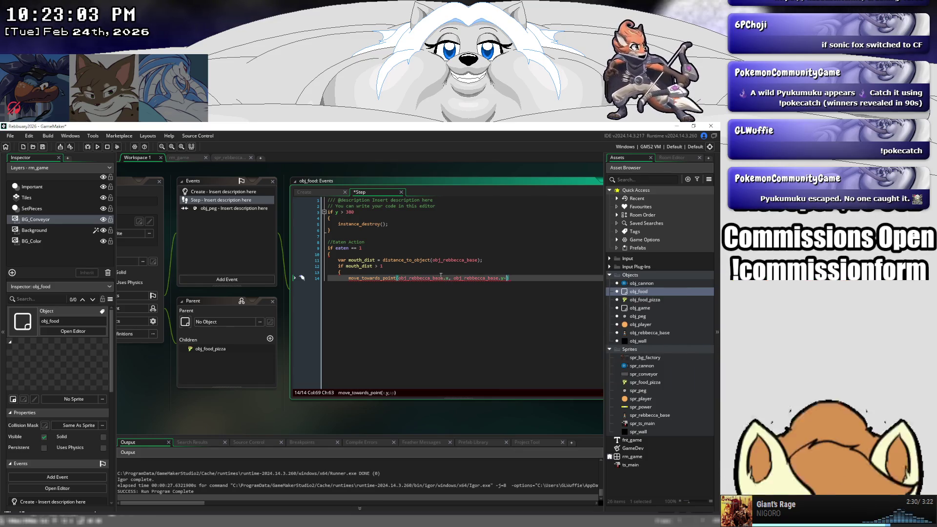
scroll(367, 295, up, 10)
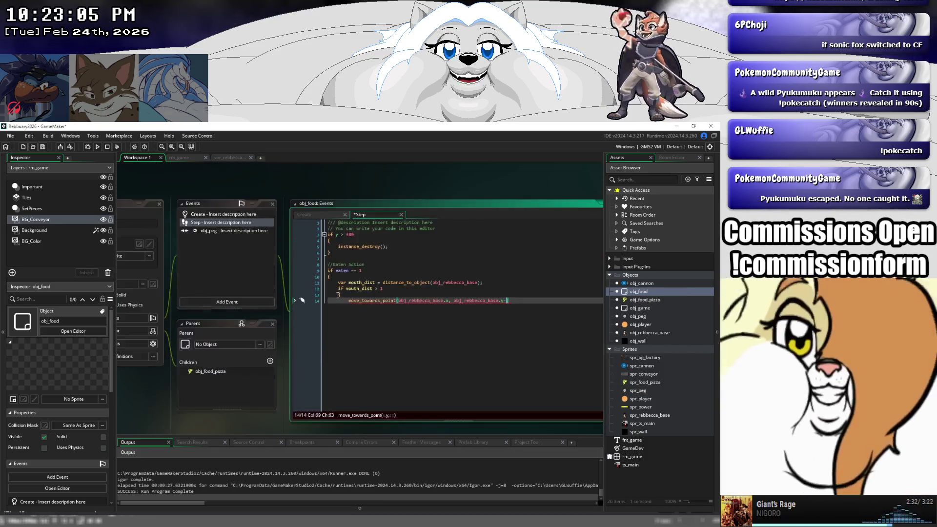
scroll(354, 287, up, 5)
scroll(354, 285, up, 5)
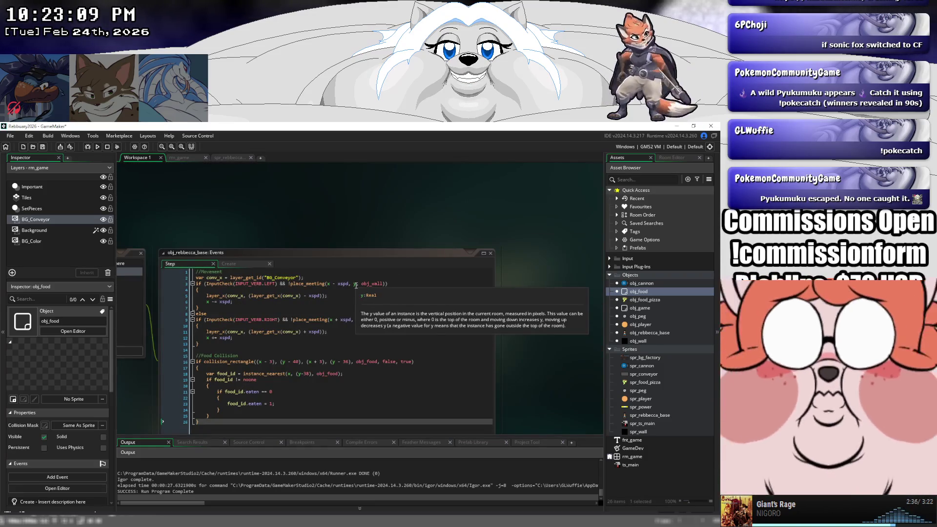
scroll(359, 285, down, 5)
scroll(362, 285, down, 5)
scroll(366, 288, down, 5)
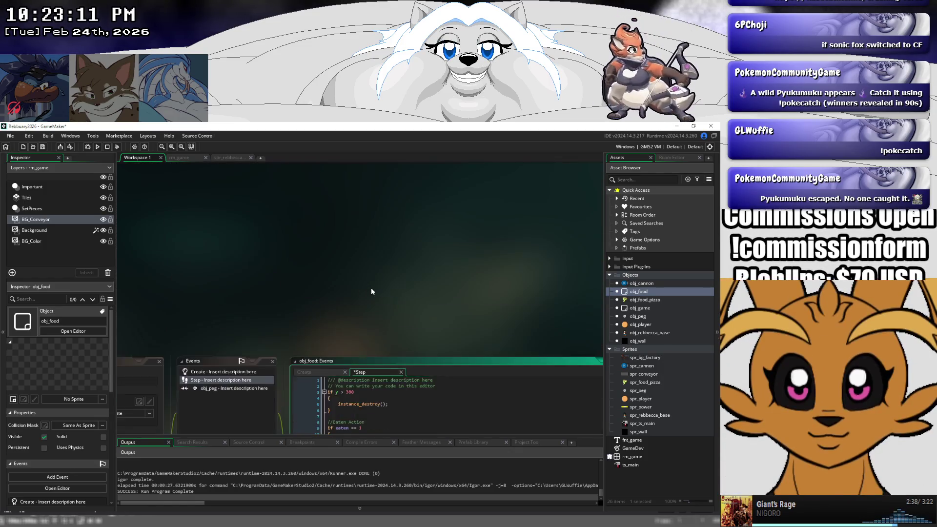
scroll(372, 288, down, 5)
text(move_towards_point(obj_rebbecca_base.x, obj_rebbecca_base.y-6)
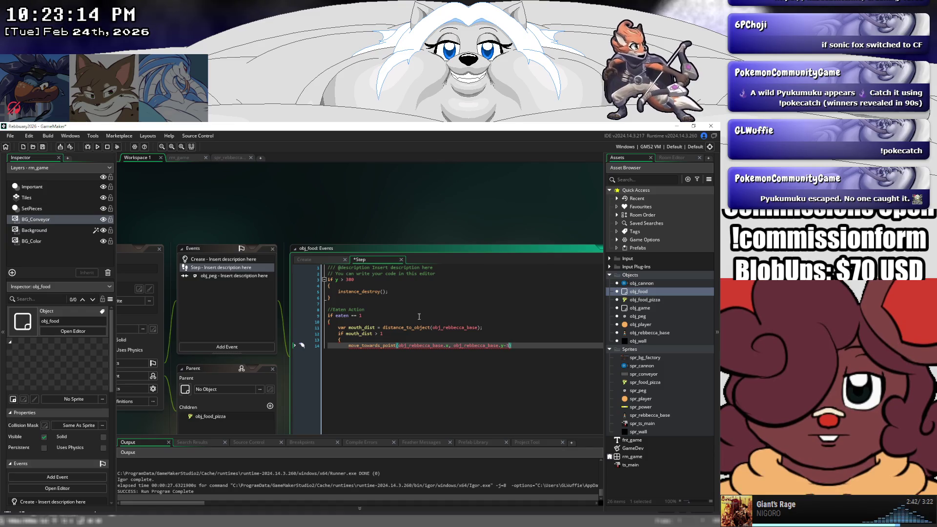
- Make the y target (obj_rebbecca_base.y - 38) in the move_towards_point call
text(0,)
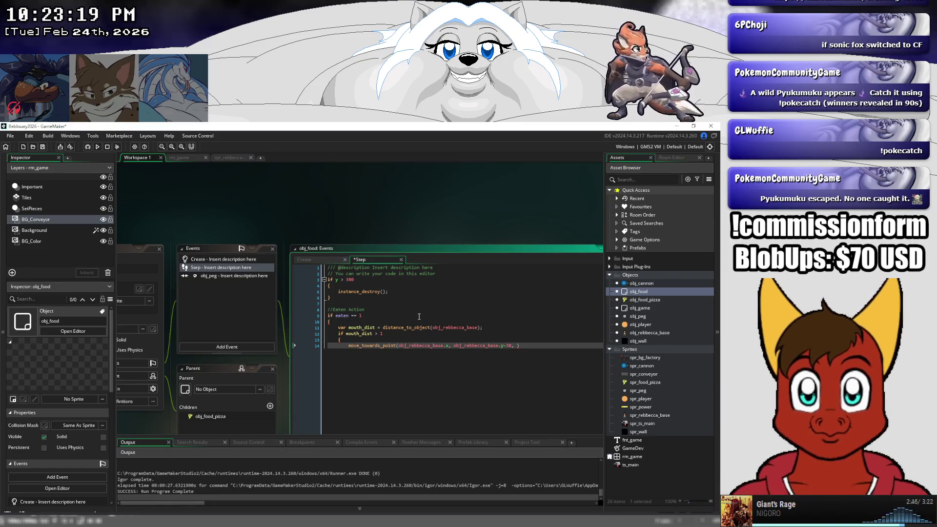
key(Right)
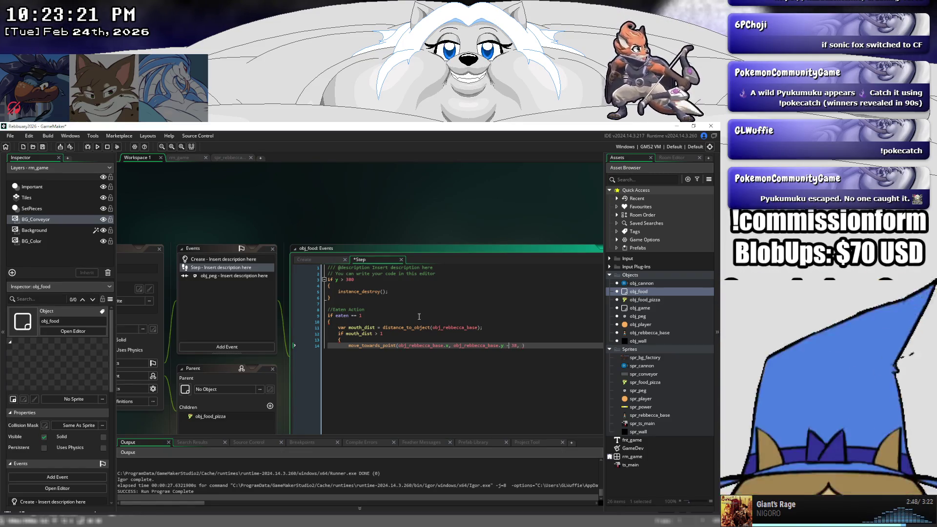
key(Right)
key(Right)
key(Right)
text())
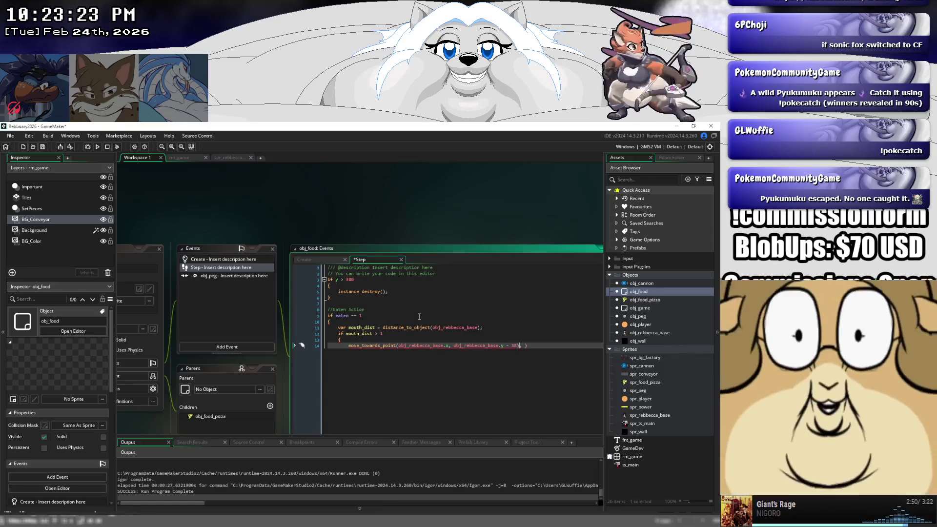
key(ctrl+Left)
key(ctrl+Left)
key(ctrl+Left)
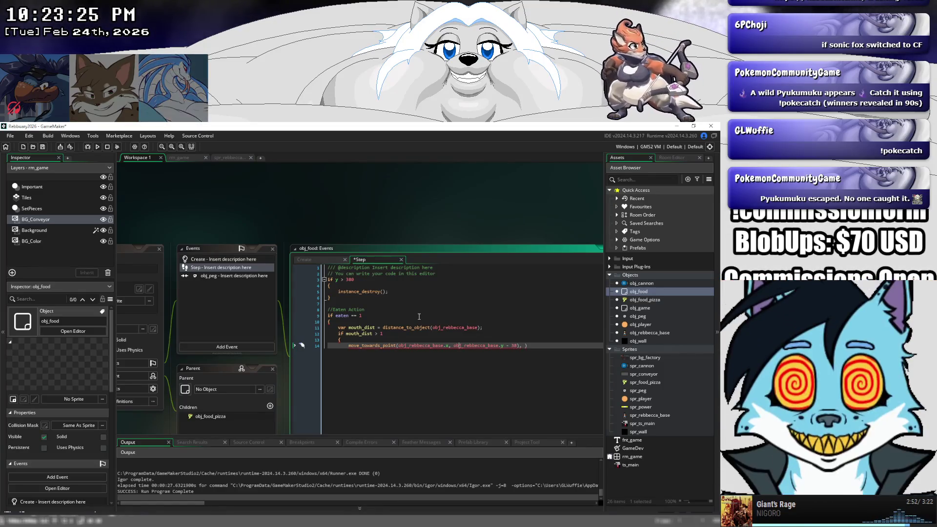
text(()
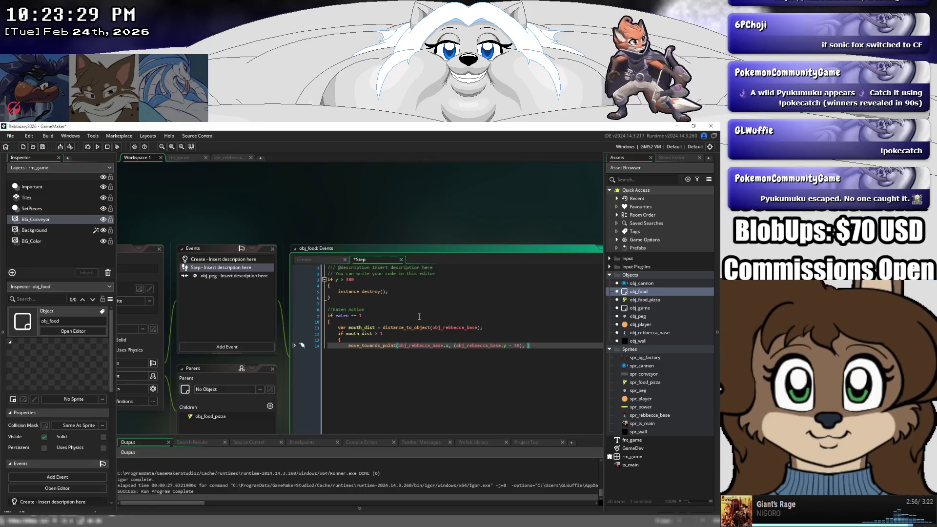
- Set the movement speed to (mouth_dist) and close the call's parentheses
scroll(405, 260, down, 2)
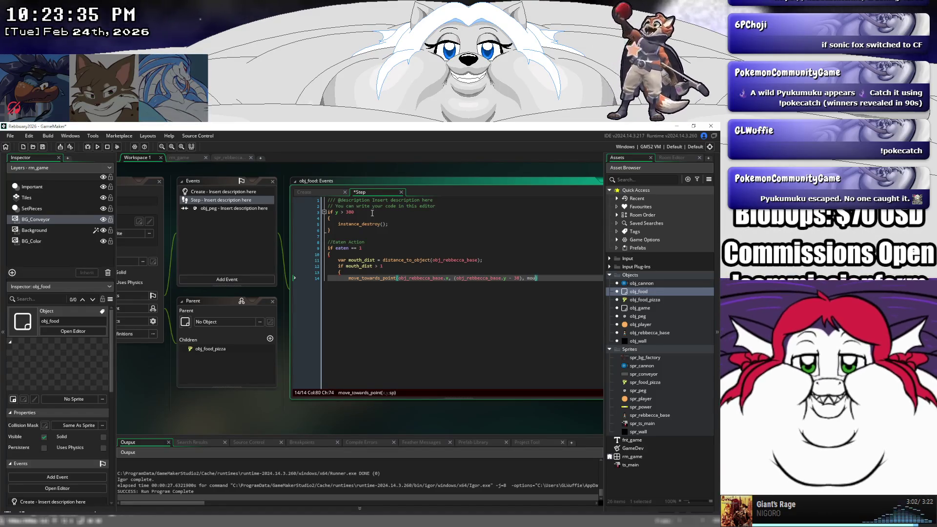
text(mou)
key(Return)
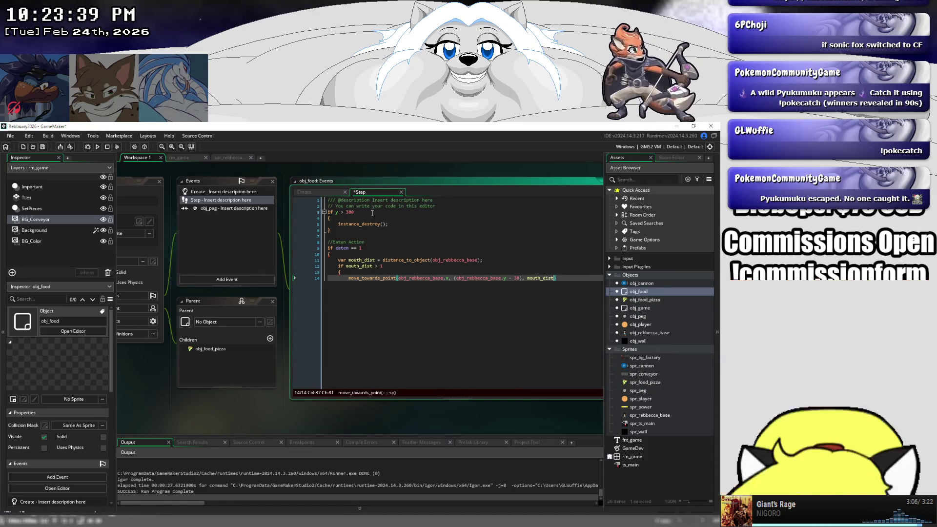
text())
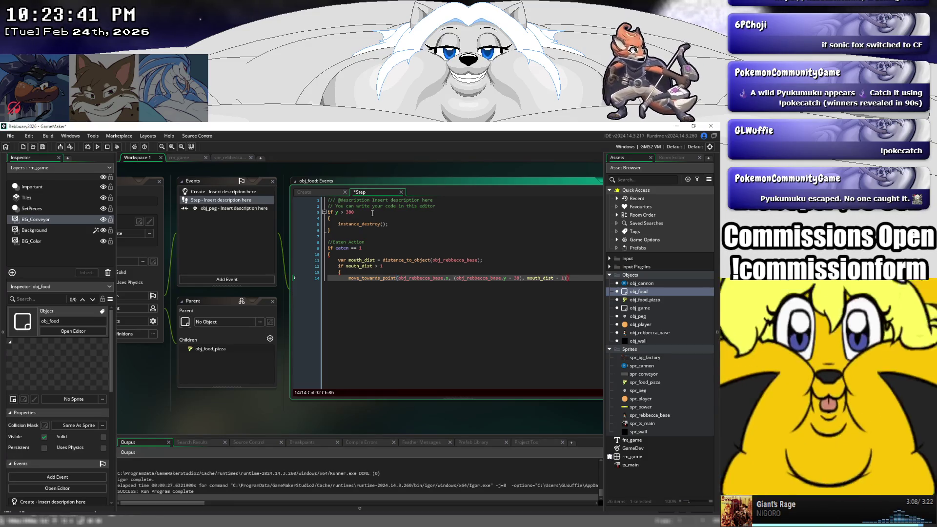
key(Left)
key(Left)
key(Left)
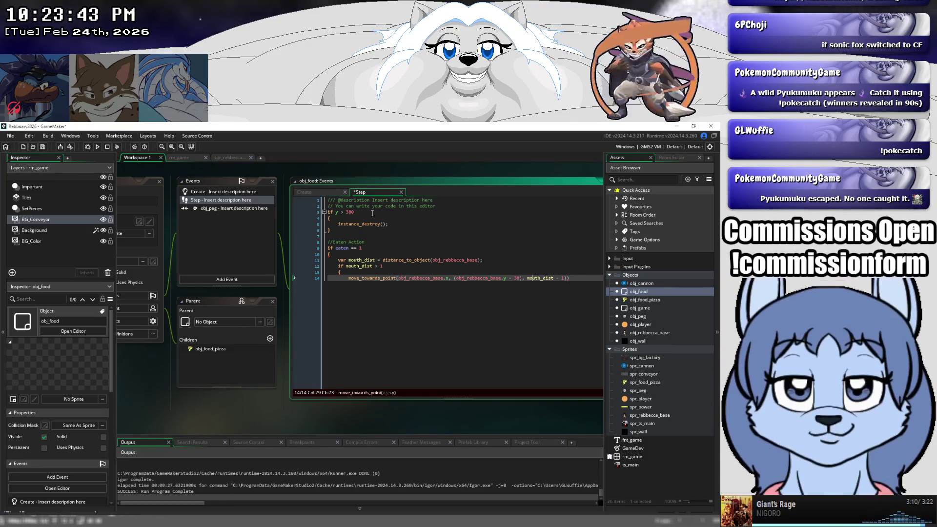
text(()
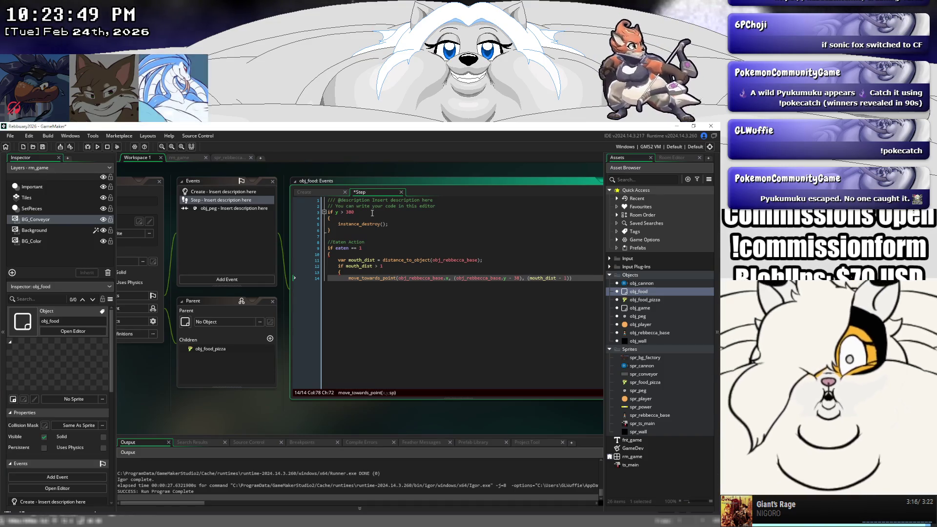
key(End)
key(BackSpace)
key(BackSpace)
key(BackSpace)
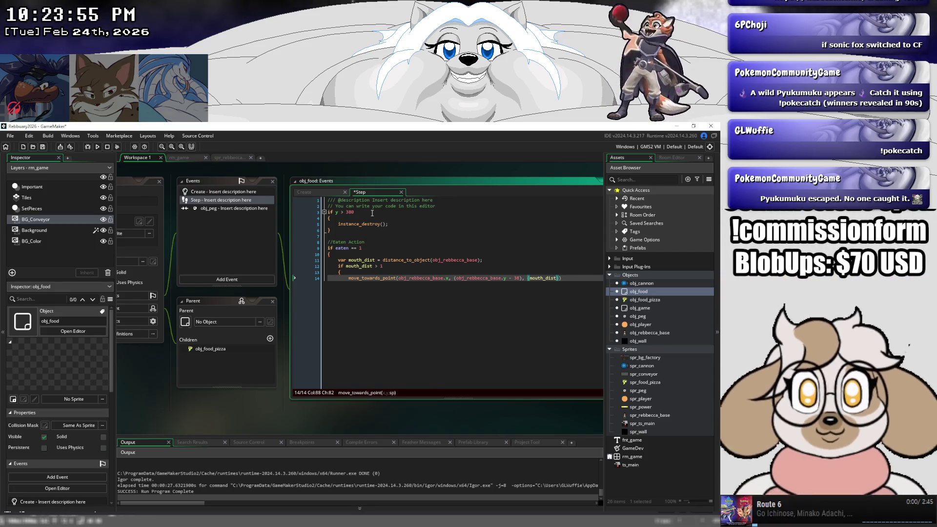
text()))
key(Return)
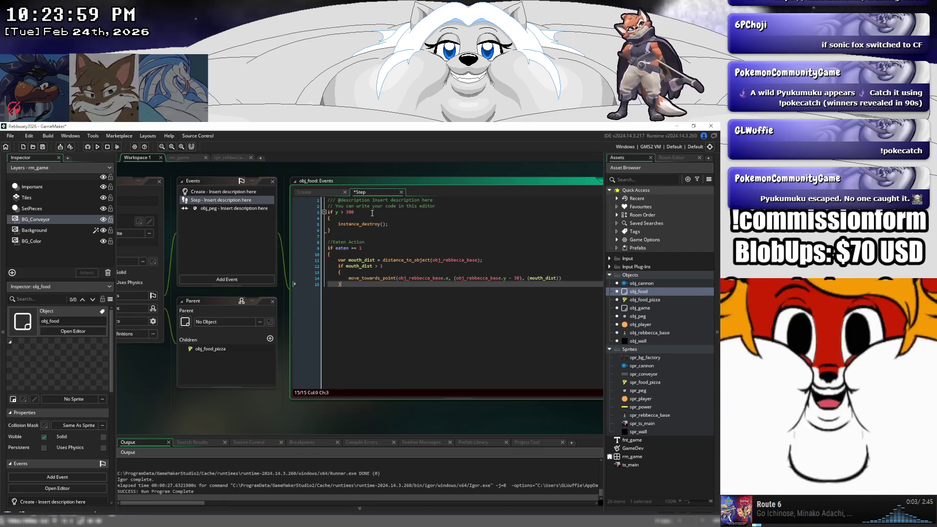
- Add an else branch under the mouth_dist check that sets speed = 0
key(Return)
text(else)
key(Return)
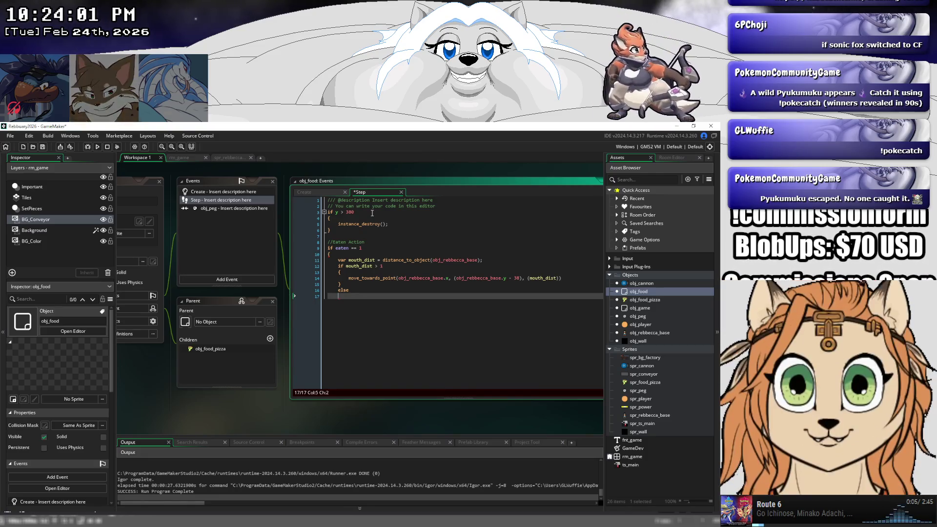
key(Tab)
key(Up)
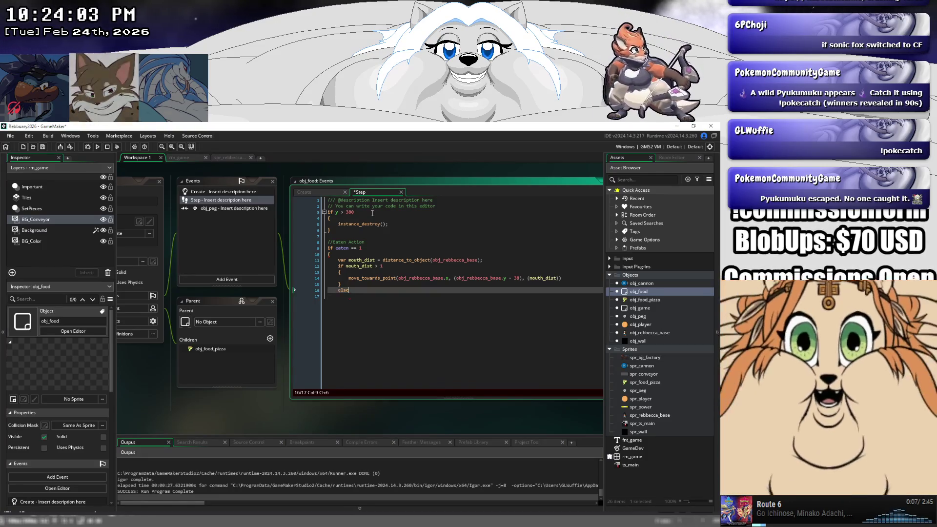
key(Up)
key(Up)
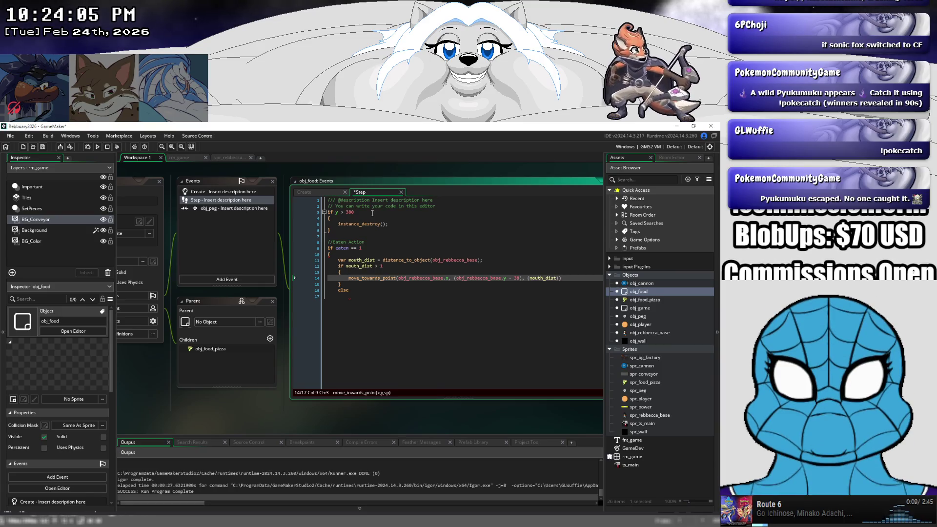
key(Down)
key(Down)
key(Down)
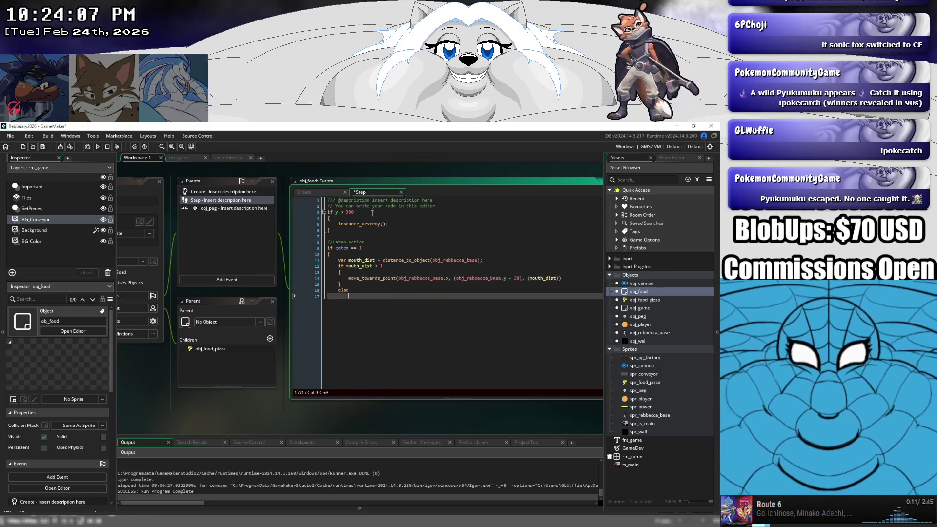
text(speed = 0)
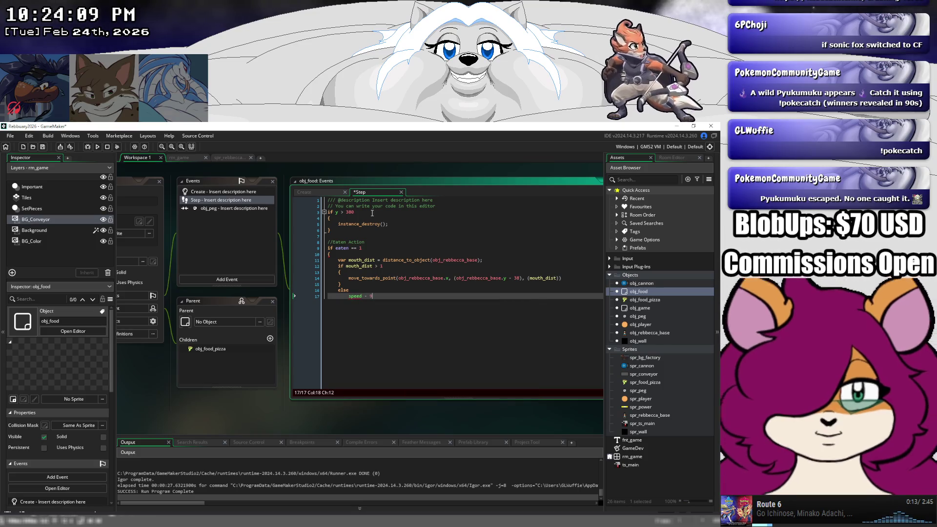
key(BackSpace)
key(BackSpace)
key(BackSpace)
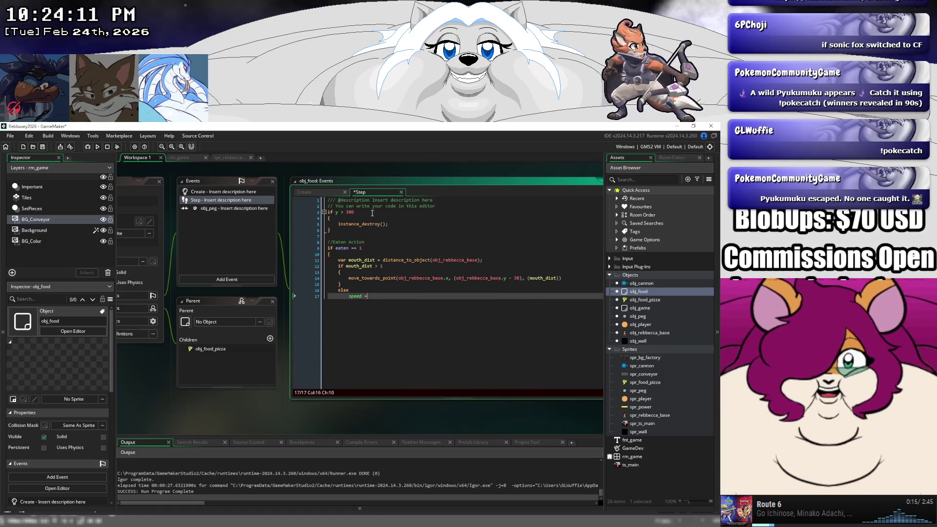
text( 0;)
key(Return)
text(})
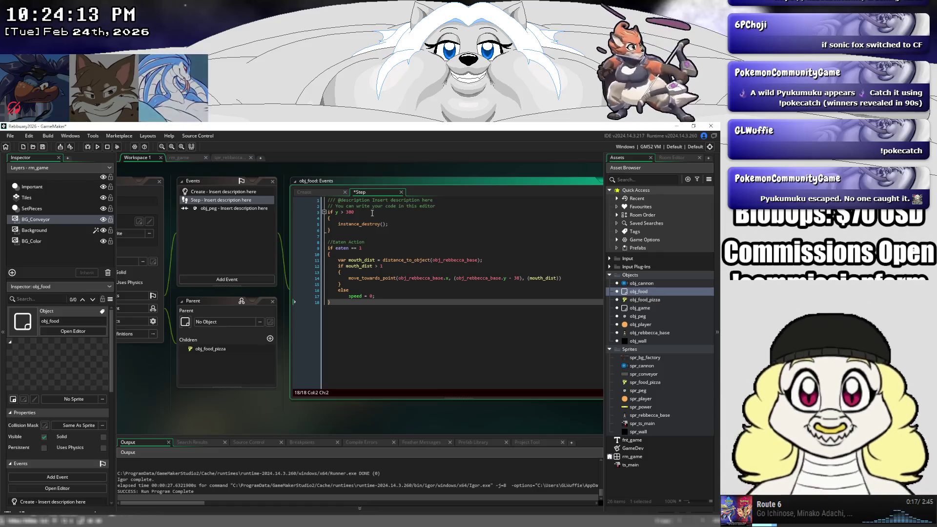
key(BackSpace)
key(BackSpace)
- Wrap the else body in braces, close the eaten block, and begin an 'if image_' line
key(Up)
key(End)
key(Return)
text({)
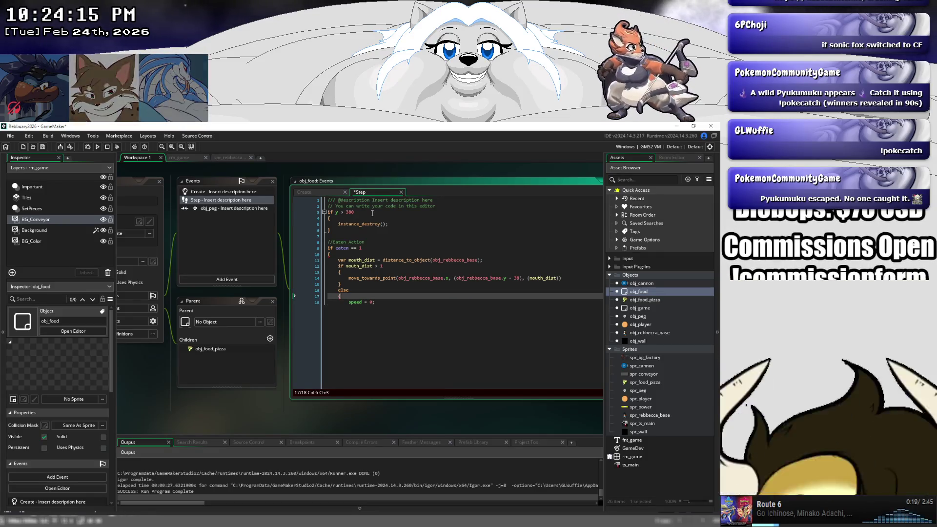
key(Down)
key(End)
key(Return)
text(})
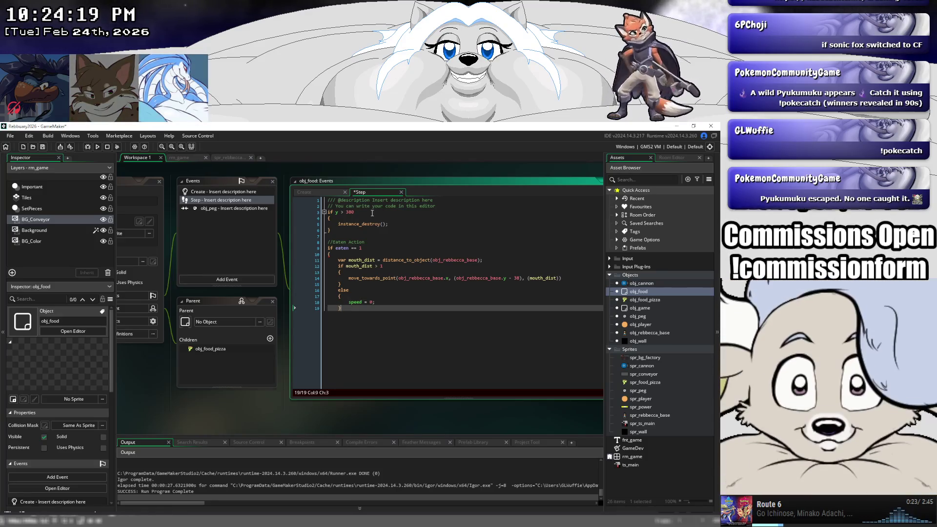
key(Return)
text(})
key(Up)
key(End)
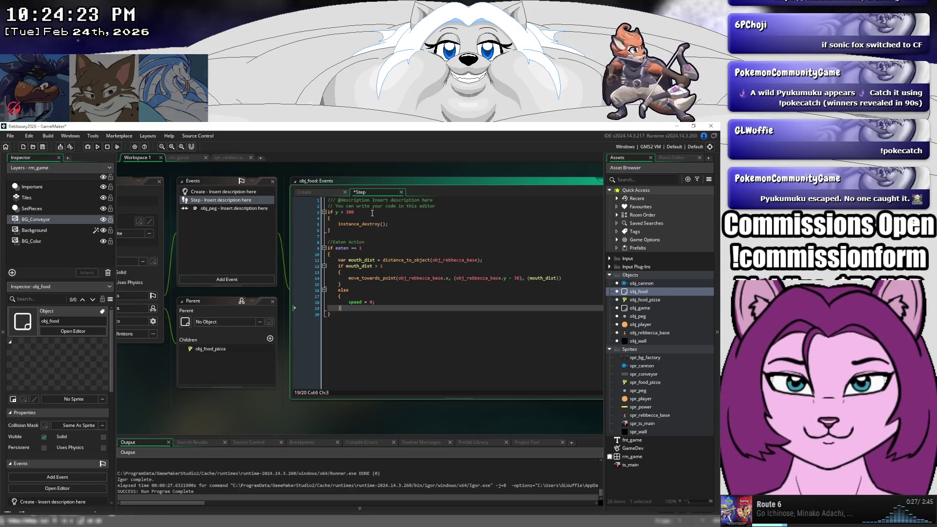
key(Return)
text(i)
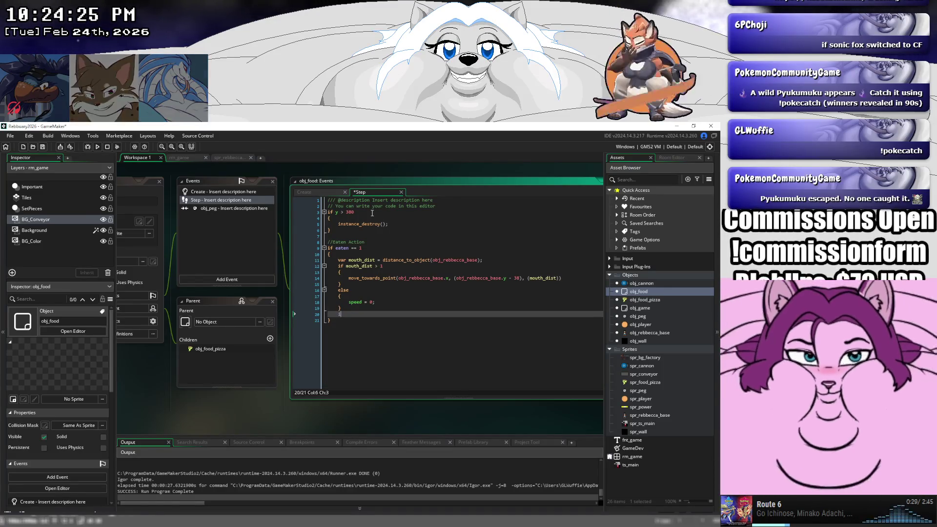
text(f image_)
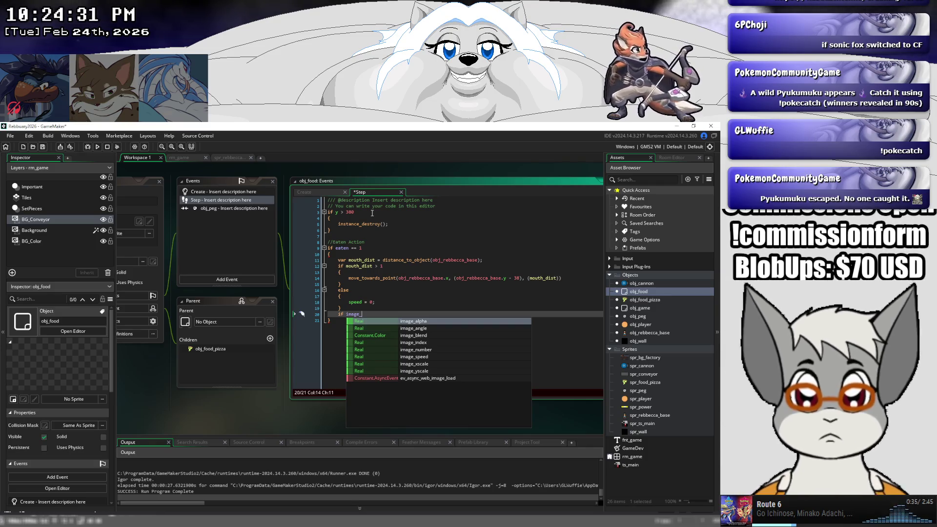
- Complete the condition as 'if image_yscale > 0' and open its brace block
text(y)
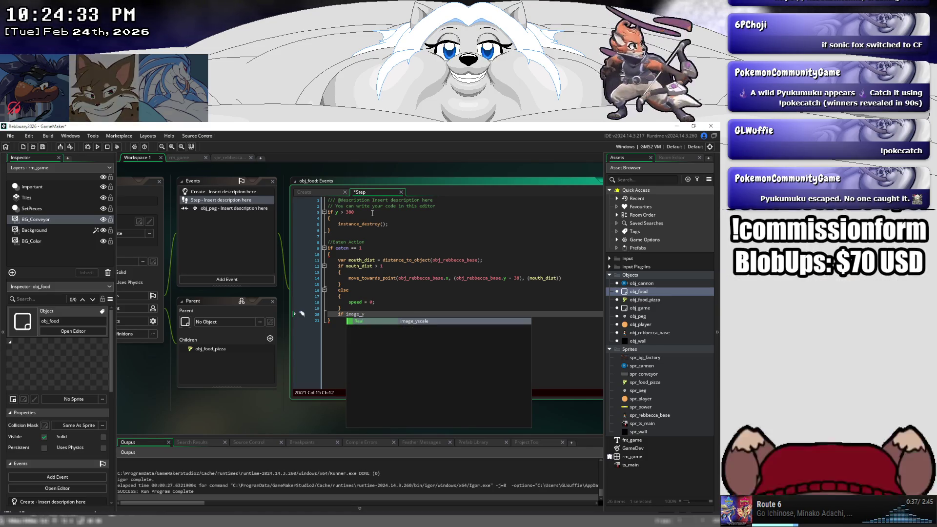
key(Return)
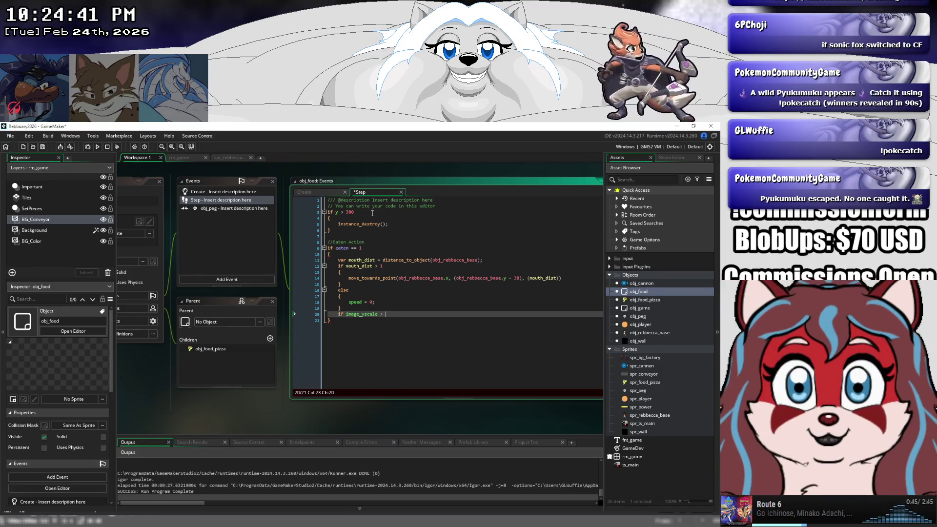
text(0)
key(Return)
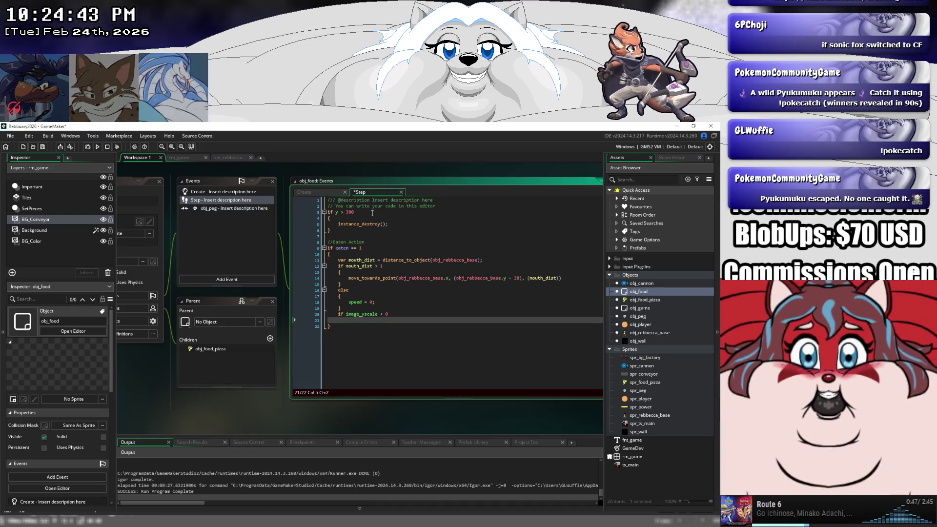
text({)
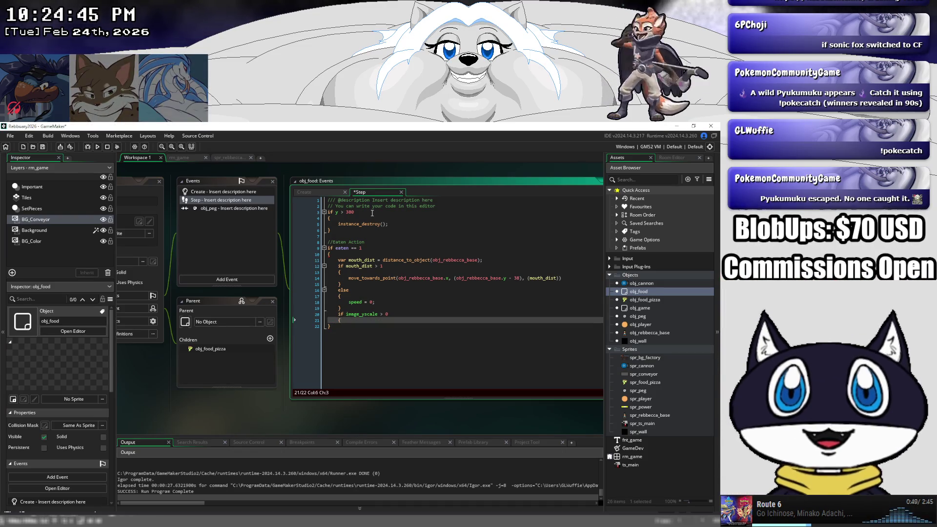
key(Return)
text(im)
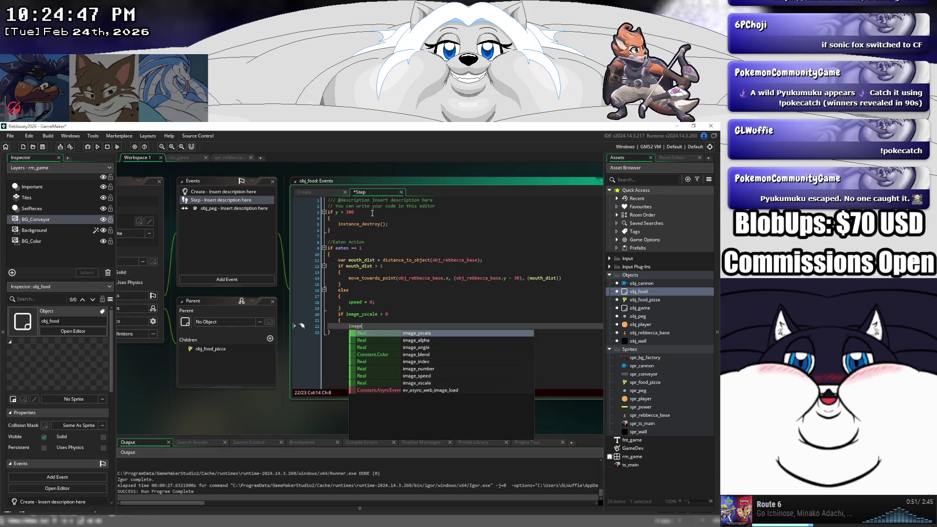
- Add image_yscale and image_xscale -= shrink statements inside the new block
text(age_yscale)
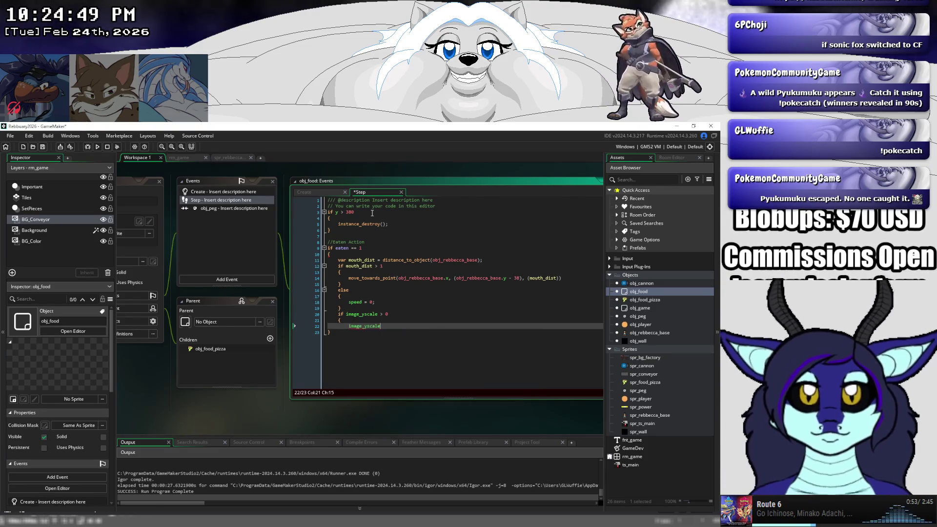
key(Return)
text(-= 0.04)
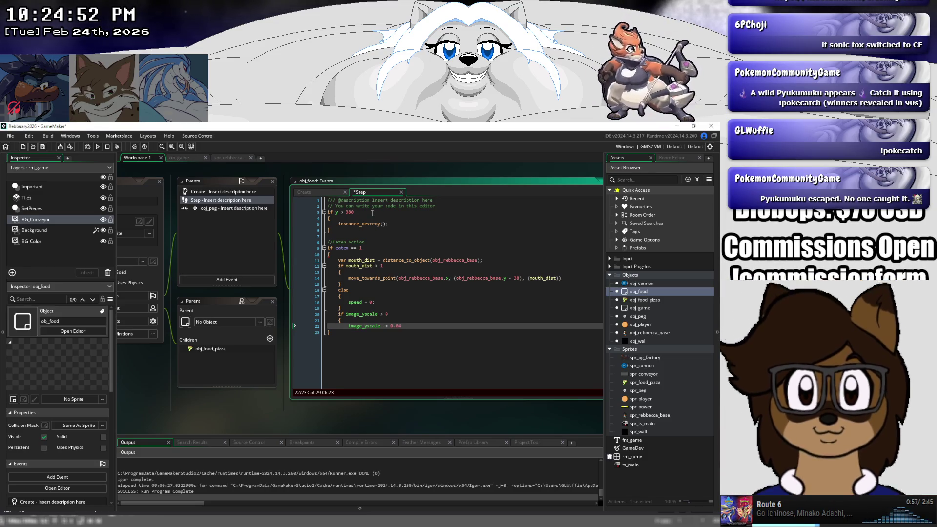
key(BackSpace)
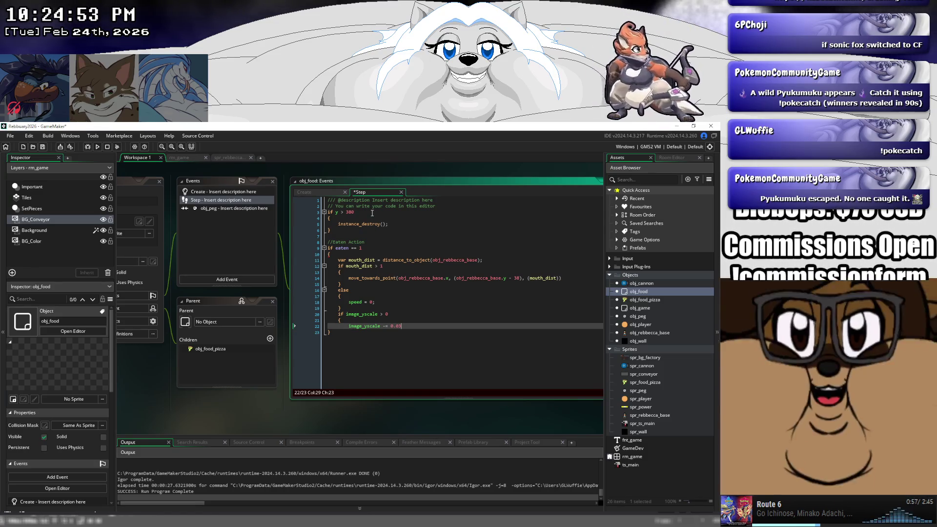
text(3)
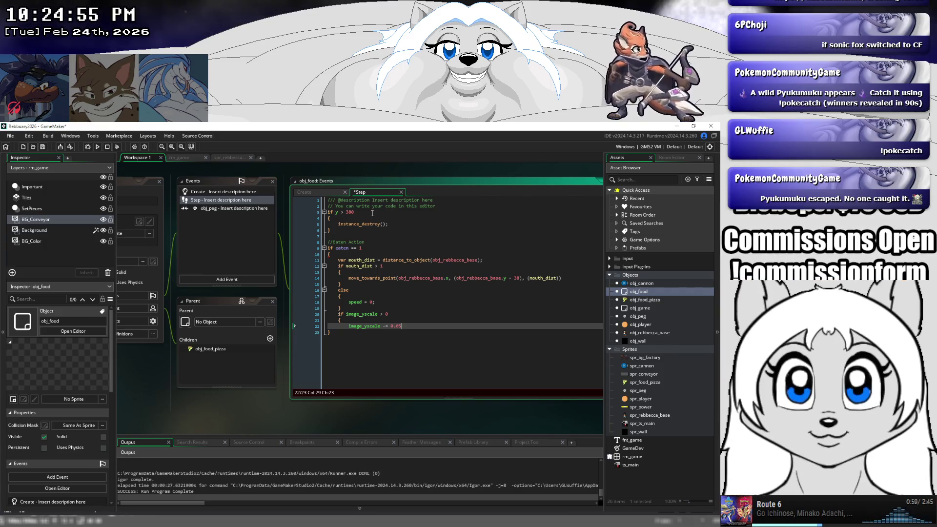
key(Up)
key(Return)
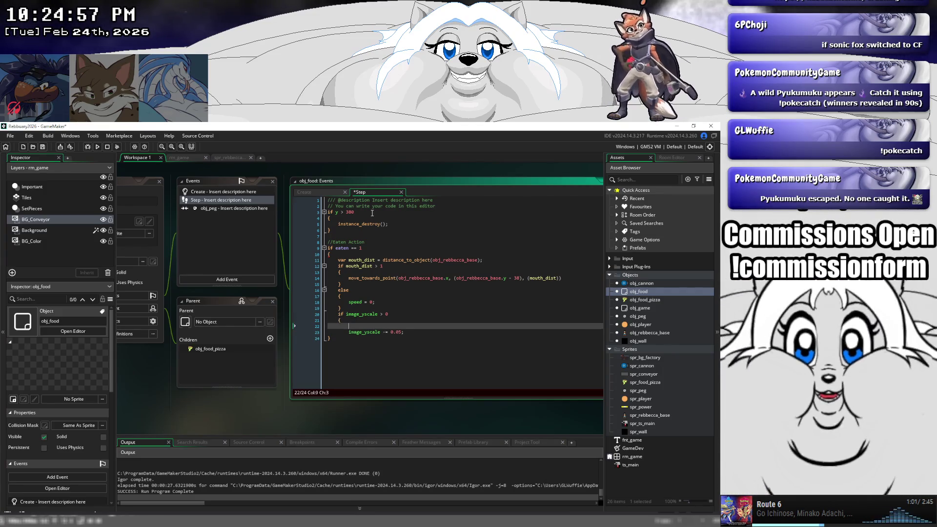
text(image)
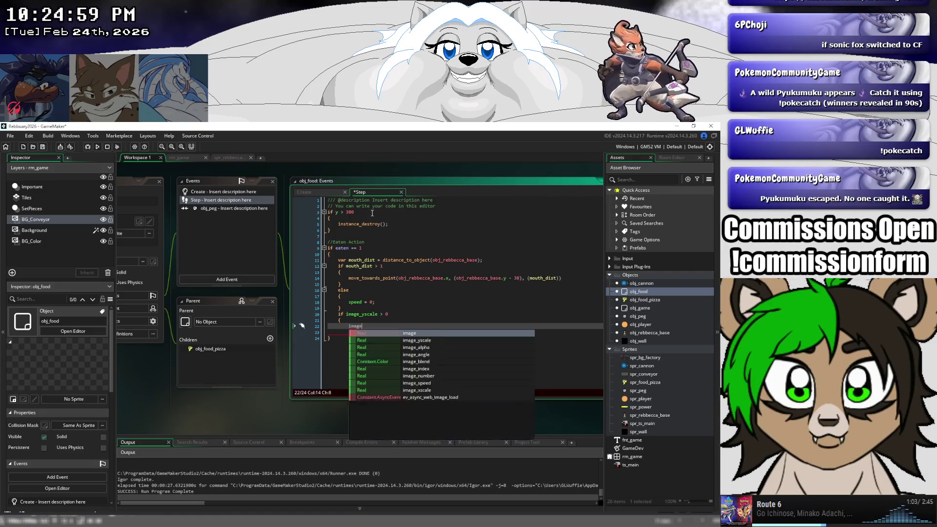
text(_x)
key(Return)
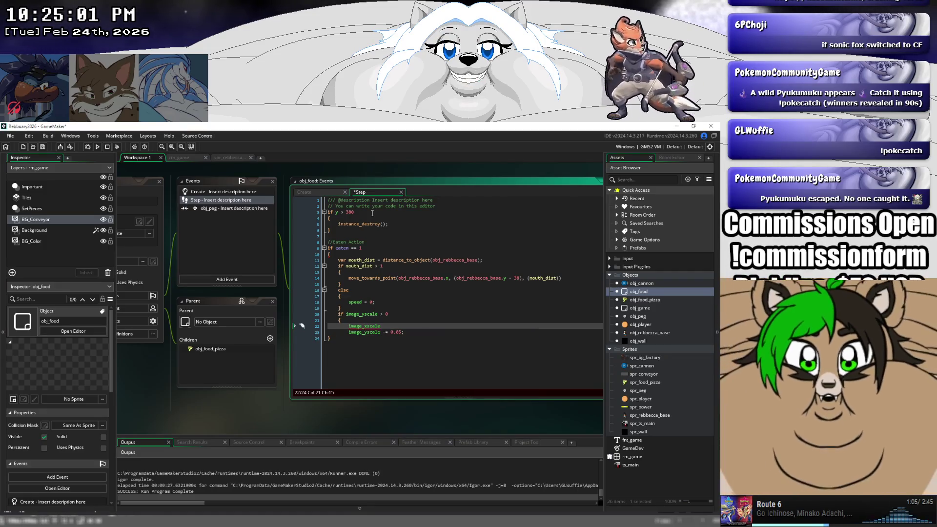
text( -=)
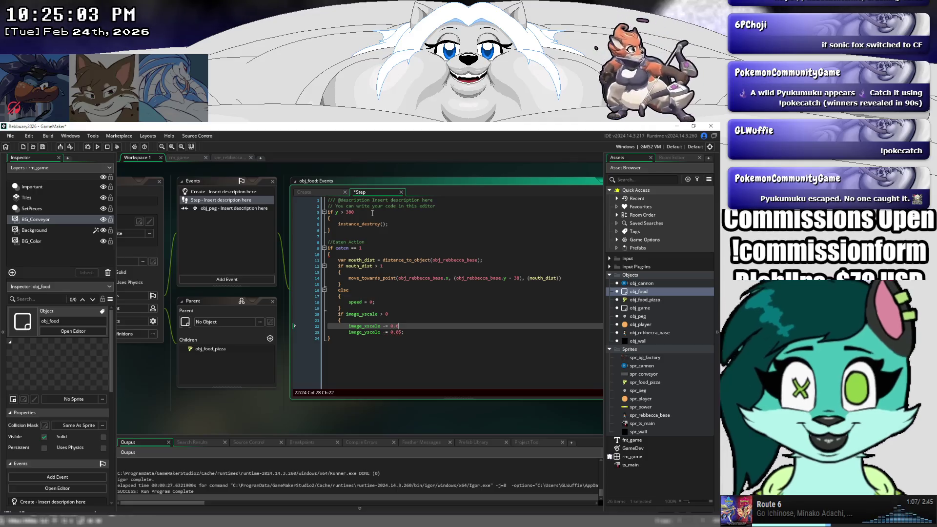
text(0.05;)
- Set both shrink amounts to 0.05 and close the block with a brace
key(Down)
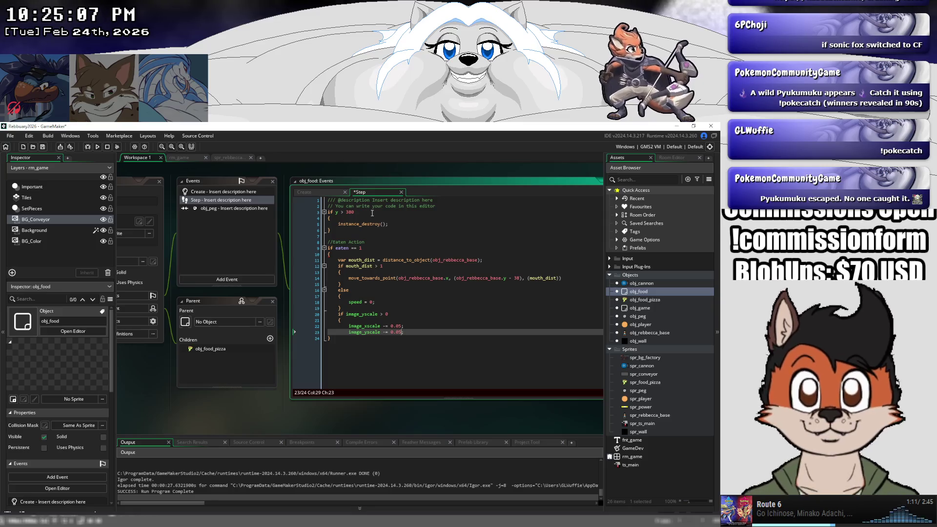
key(Left)
key(Left)
key(Delete)
key(Up)
key(Delete)
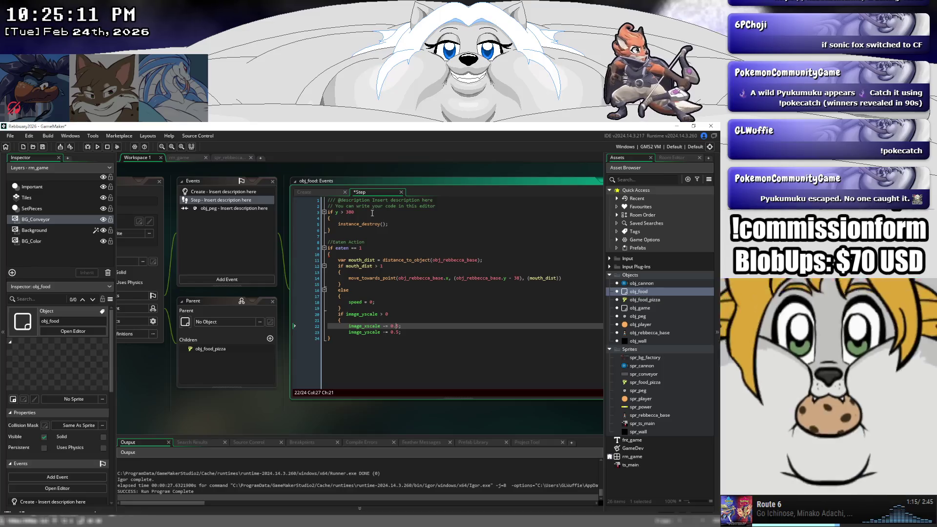
text(0)
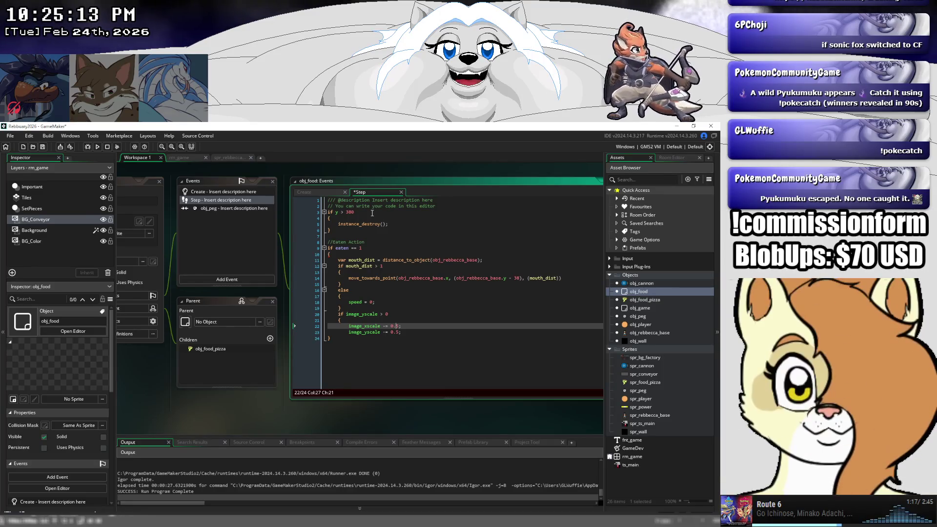
key(Down)
text(0)
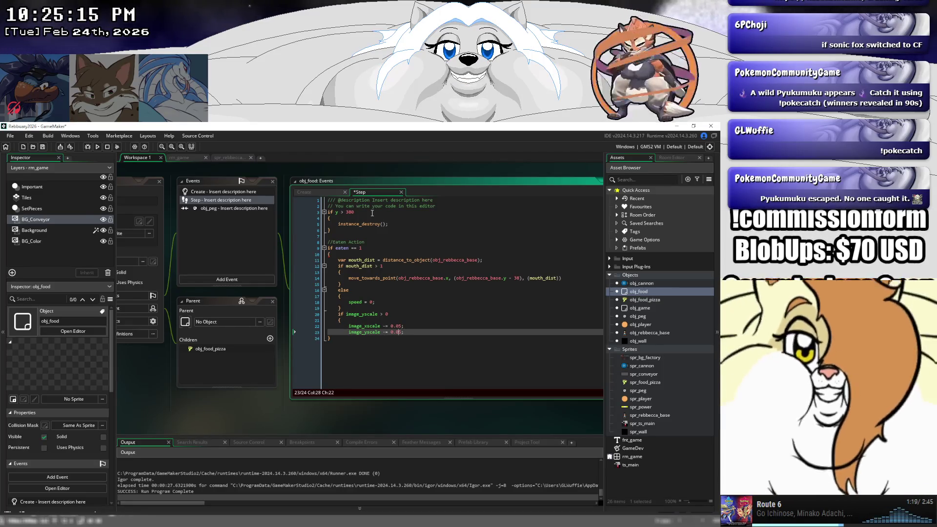
key(Return)
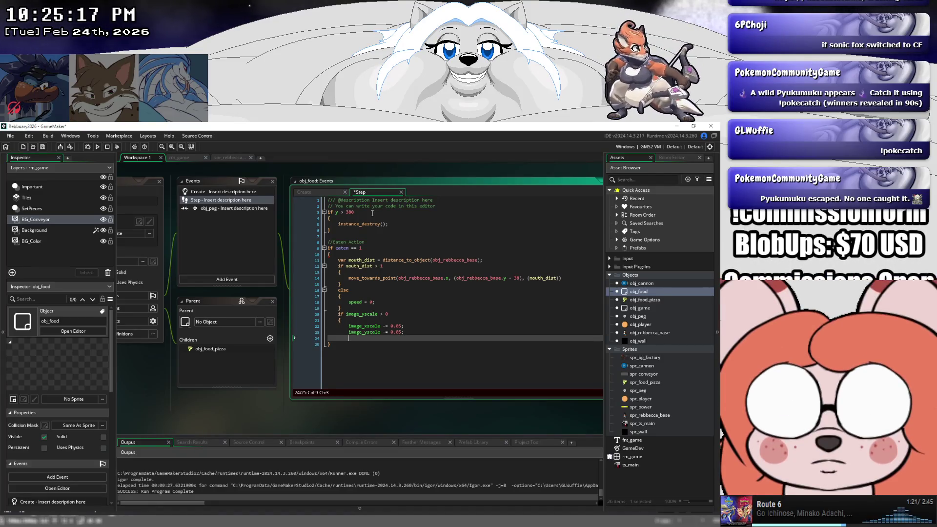
text(})
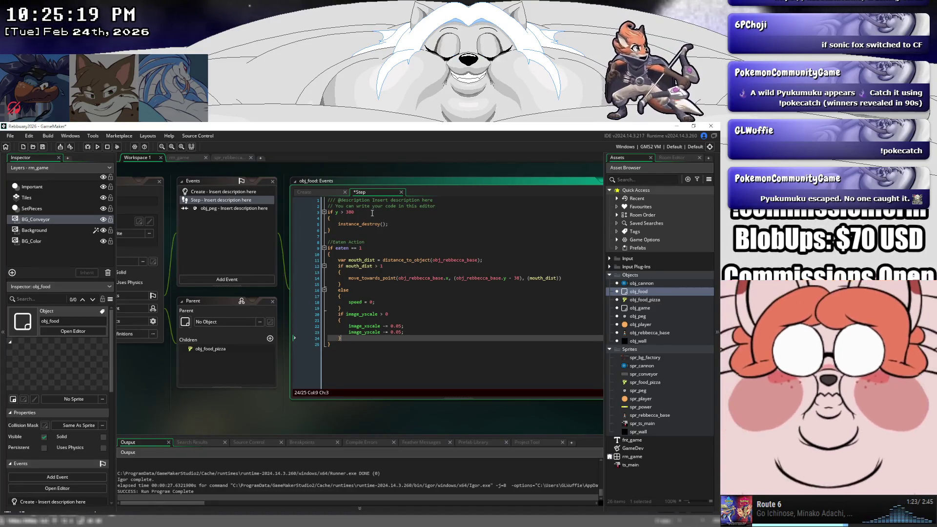
key(Return)
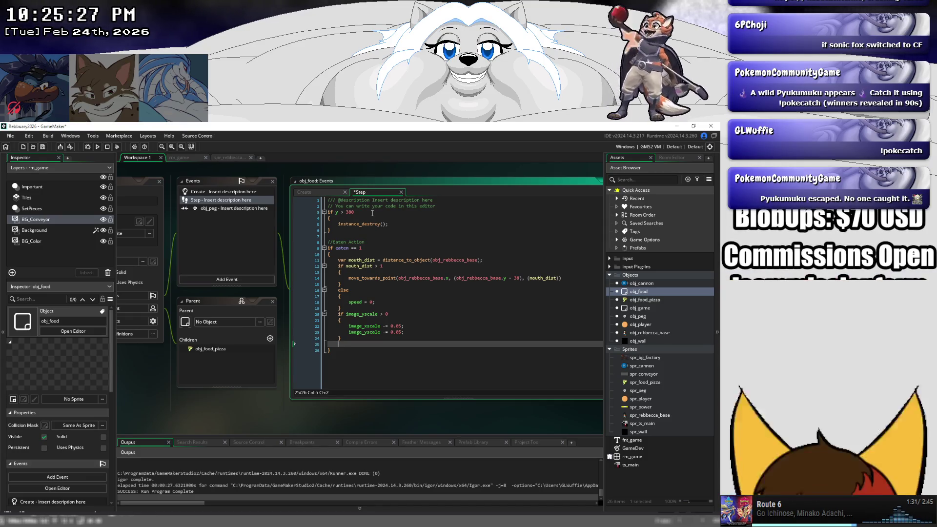
- Add an else block with an opening brace after the image_yscale > 0 check
text(else)
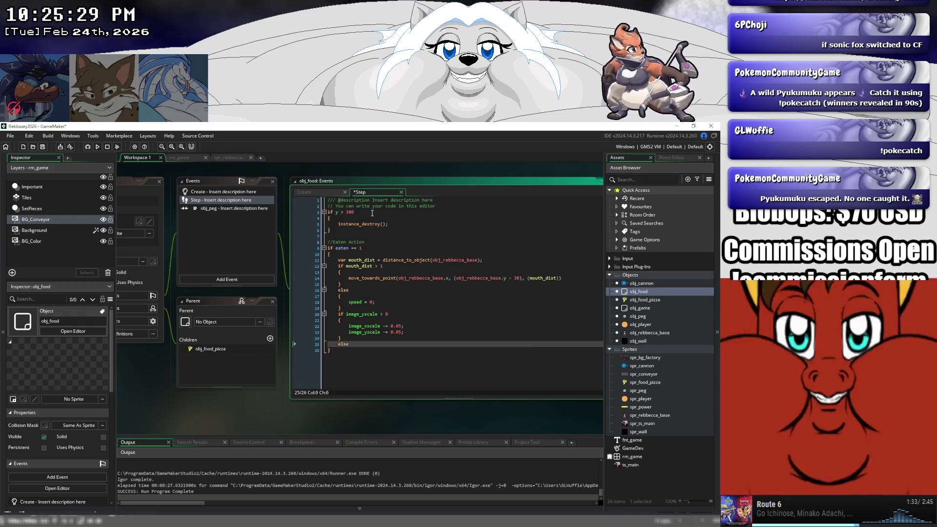
key(Return)
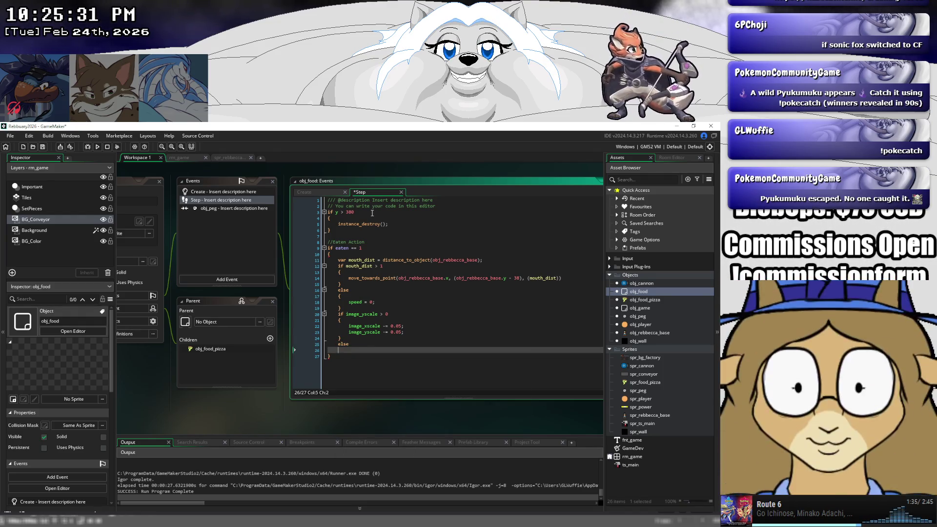
text({)
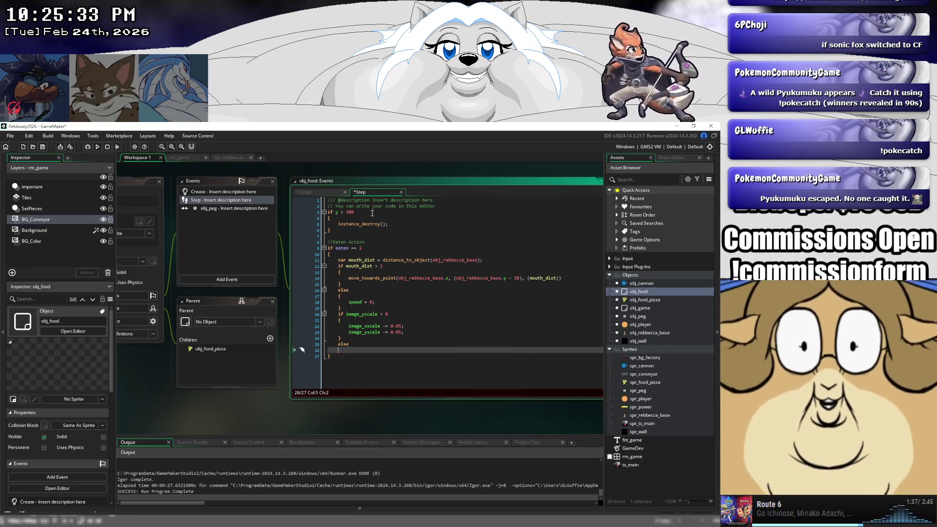
key(Return)
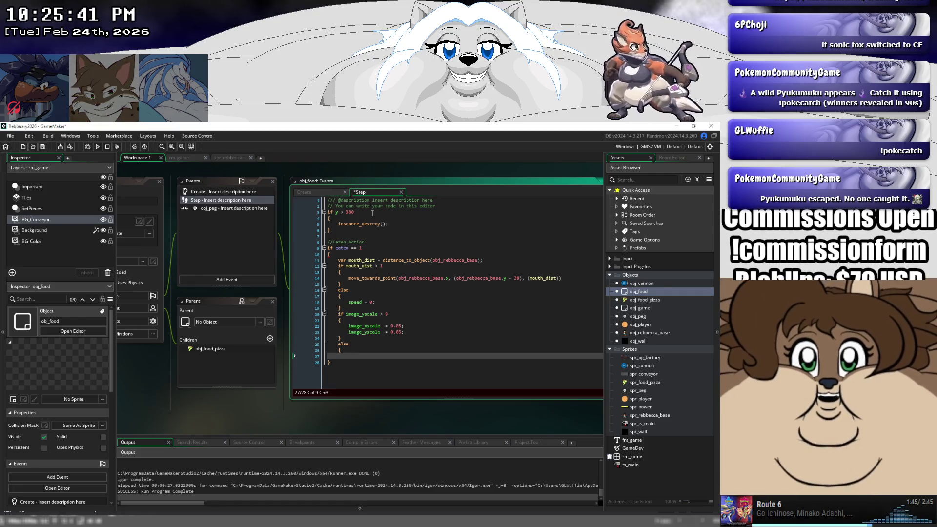
- Insert instance_destroy(); inside the else block using autocomplete
text(insta)
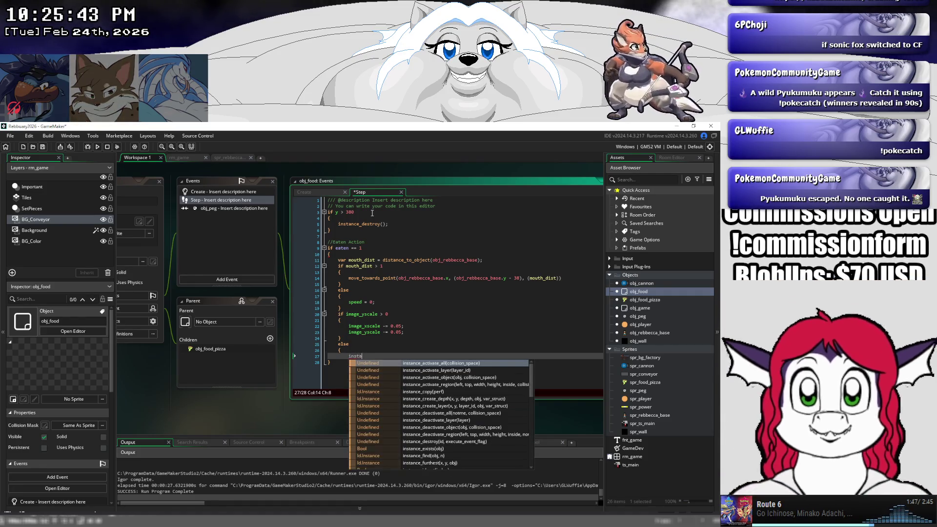
text(c)
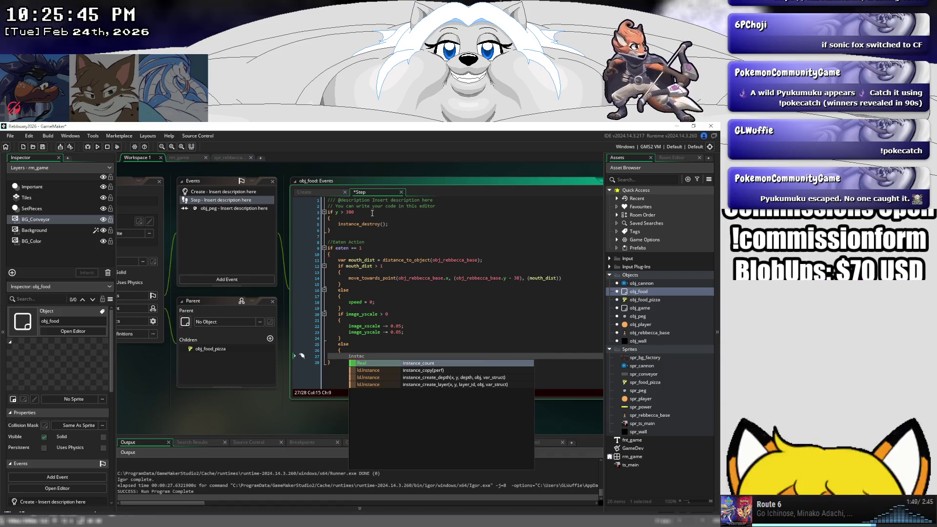
key(BackSpace)
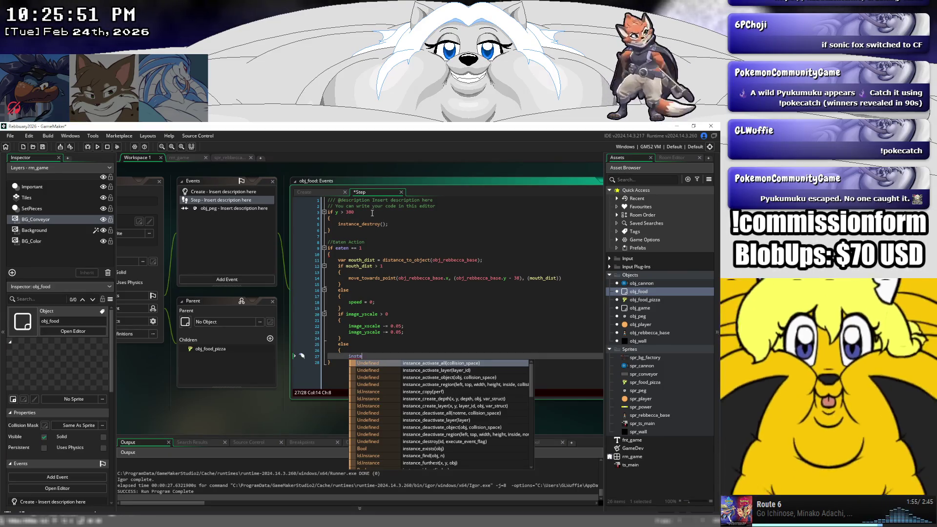
text(nce_d)
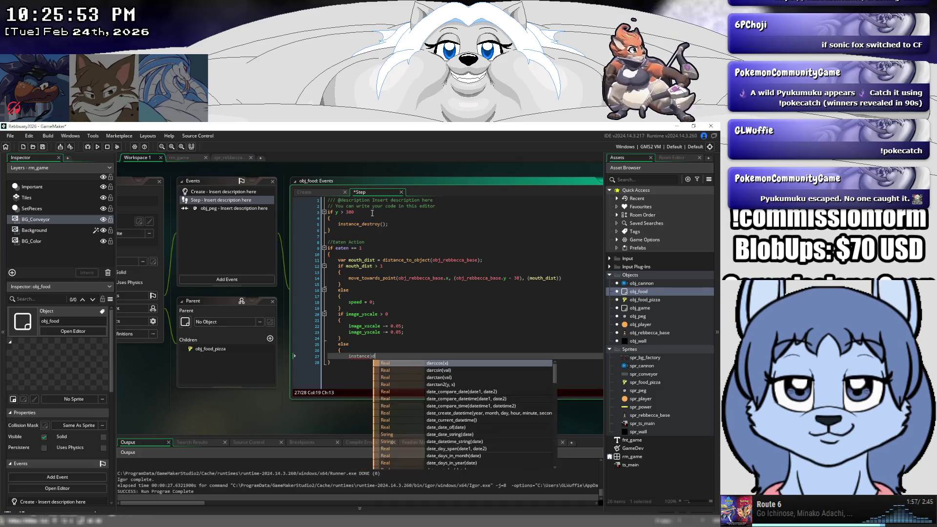
key(Escape)
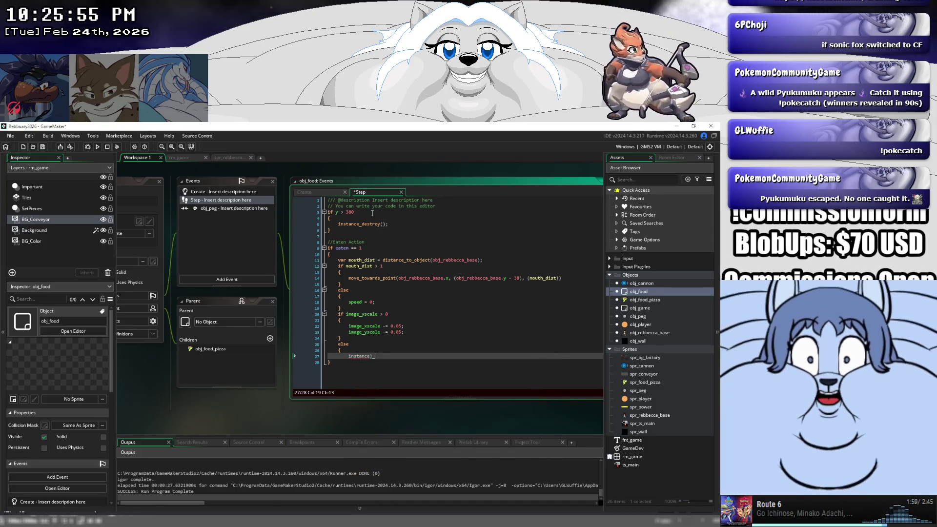
text(e)
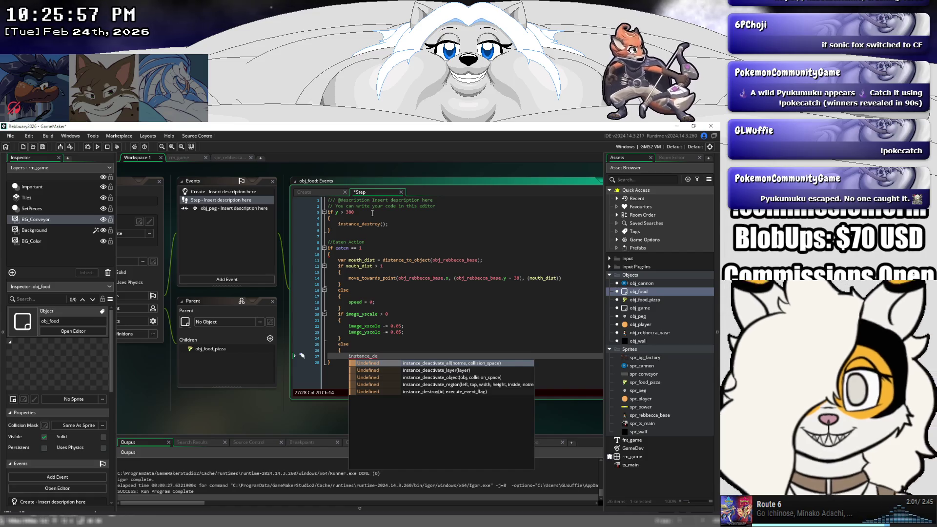
key(Down)
key(Down)
key(Down)
key(Down)
key(Return)
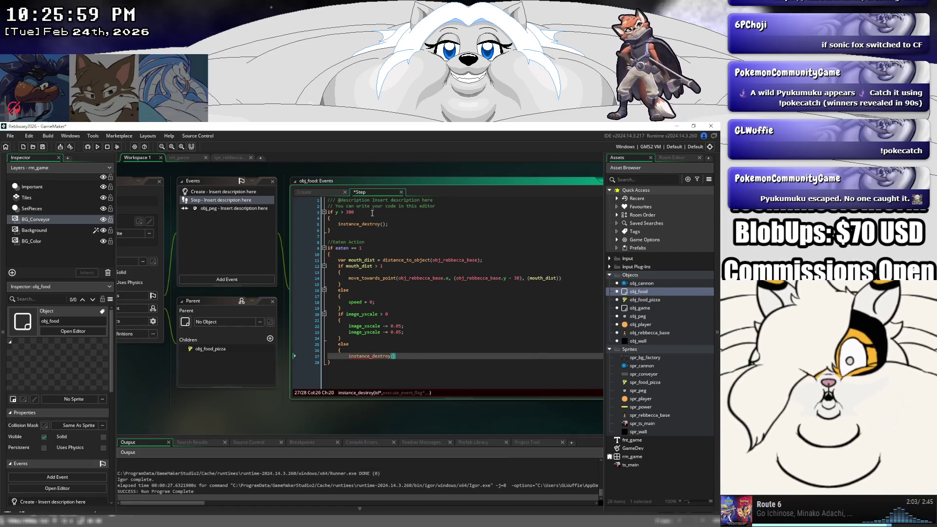
key(Right)
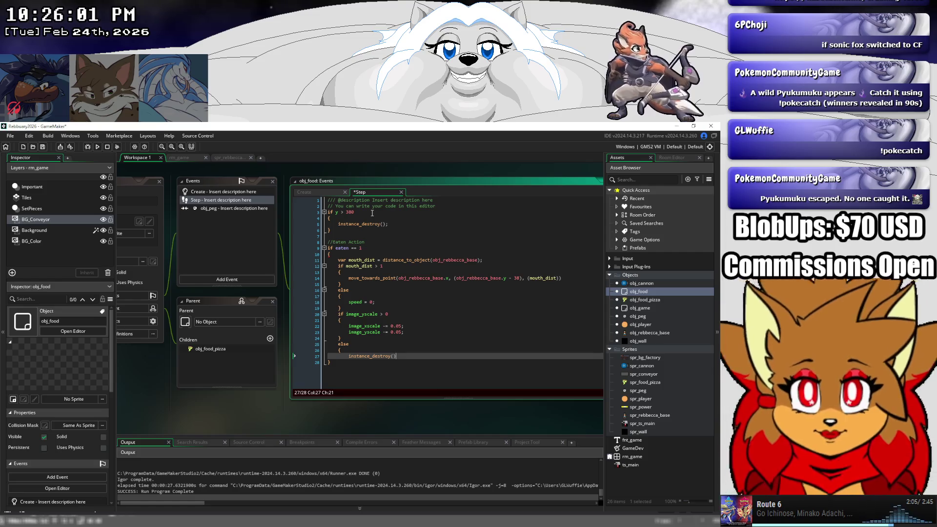
text(;)
key(Return)
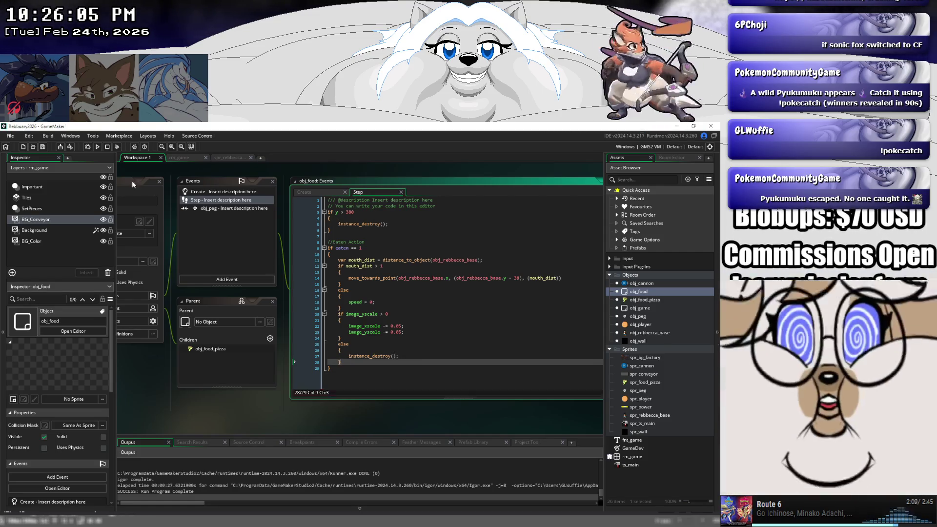
click(97, 148)
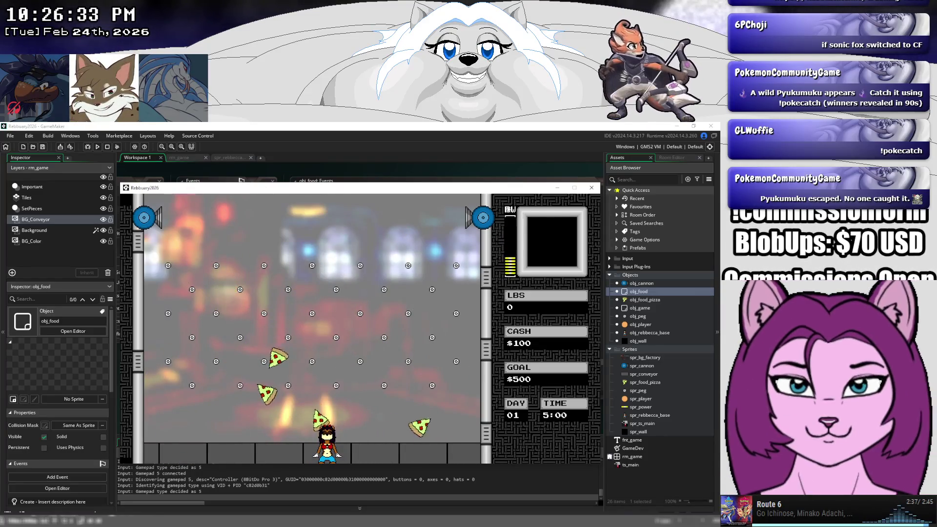
click(591, 188)
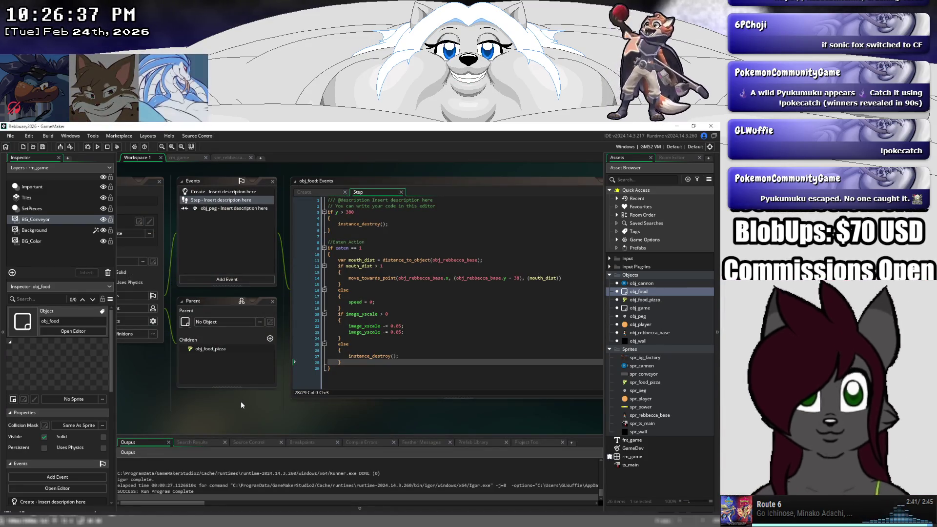
scroll(227, 402, right, 1)
drag(227, 400, 162, 402)
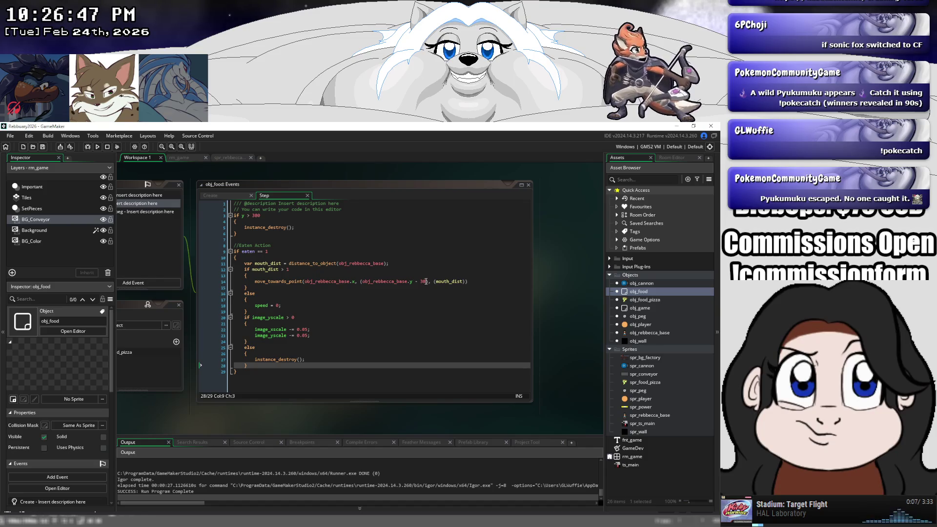
- Change the mouth_dist check on line 12 to > 0, save, and run the game
click(298, 271)
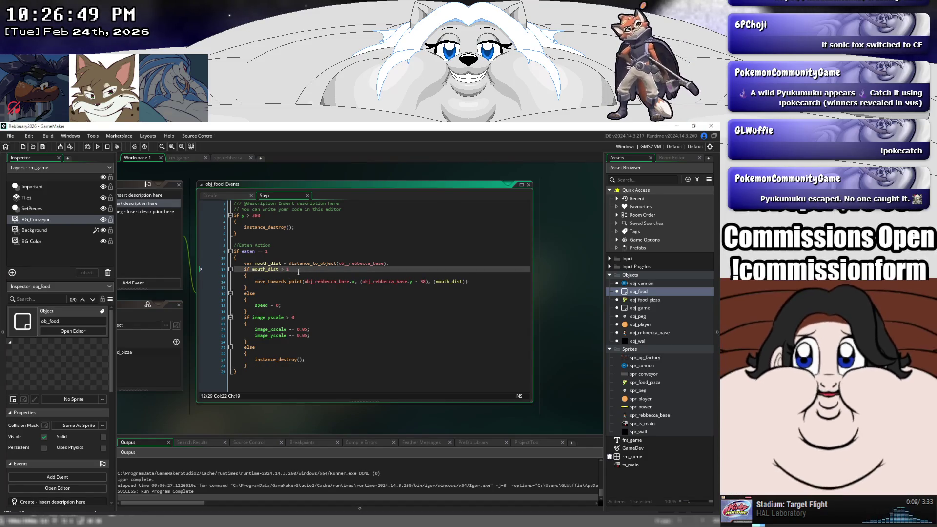
text(0)
click(43, 147)
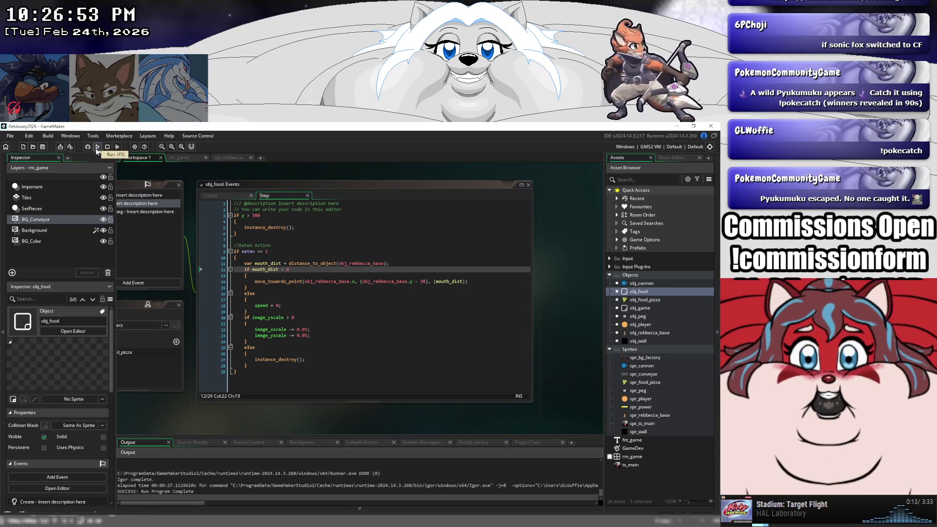
click(97, 147)
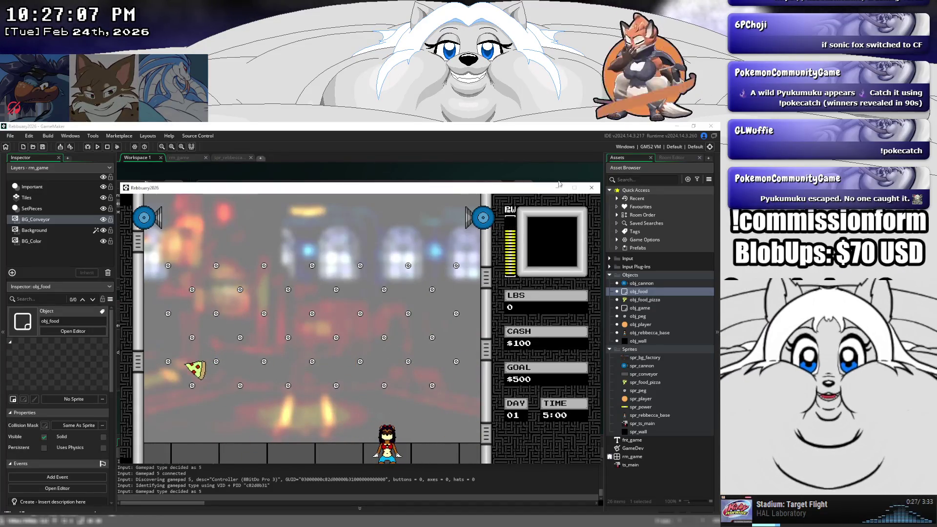
- Close the running test game to return to obj_food's Step code
click(591, 191)
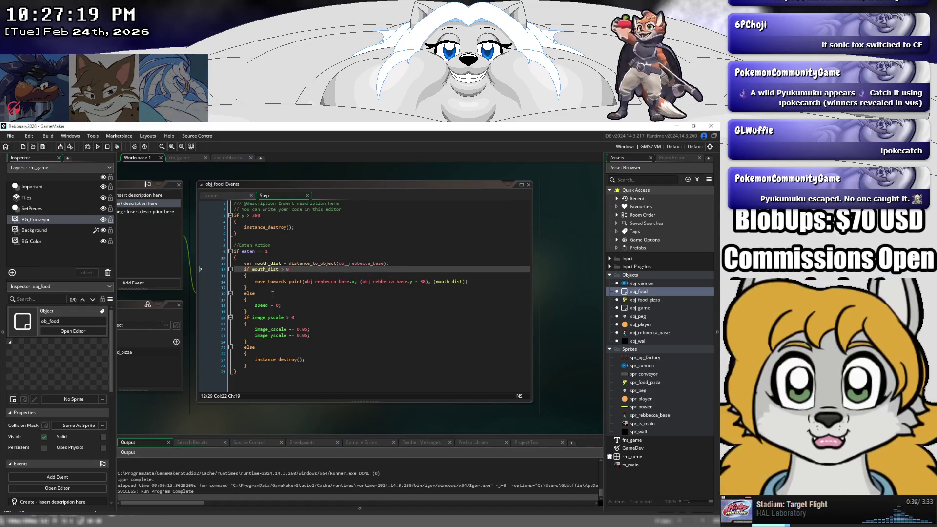
- Delete the mouth_dist movement block (lines 11–19) and view the Create event's impulse call
drag(269, 310, 221, 267)
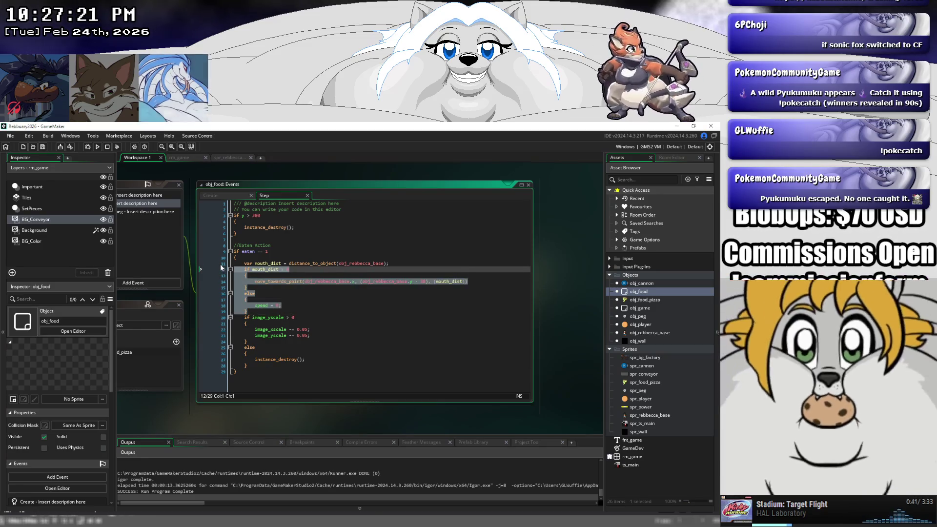
key(Delete)
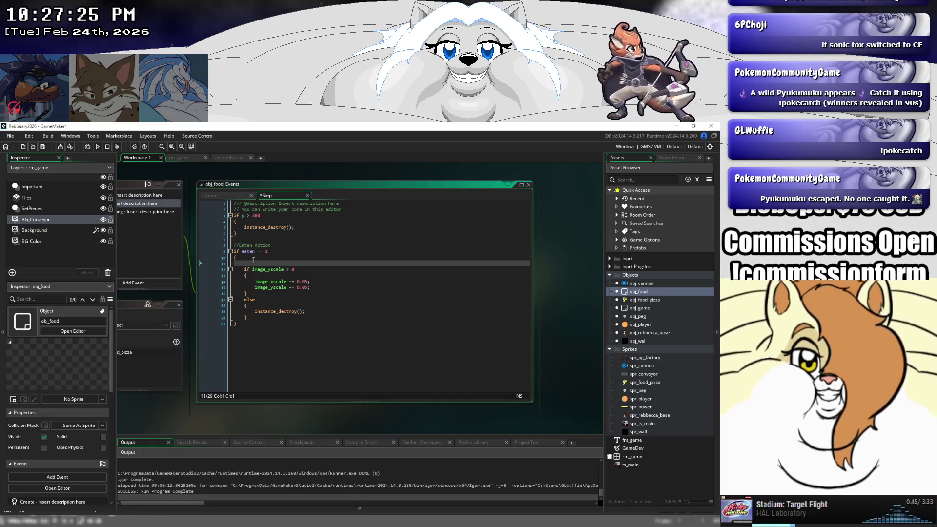
click(214, 195)
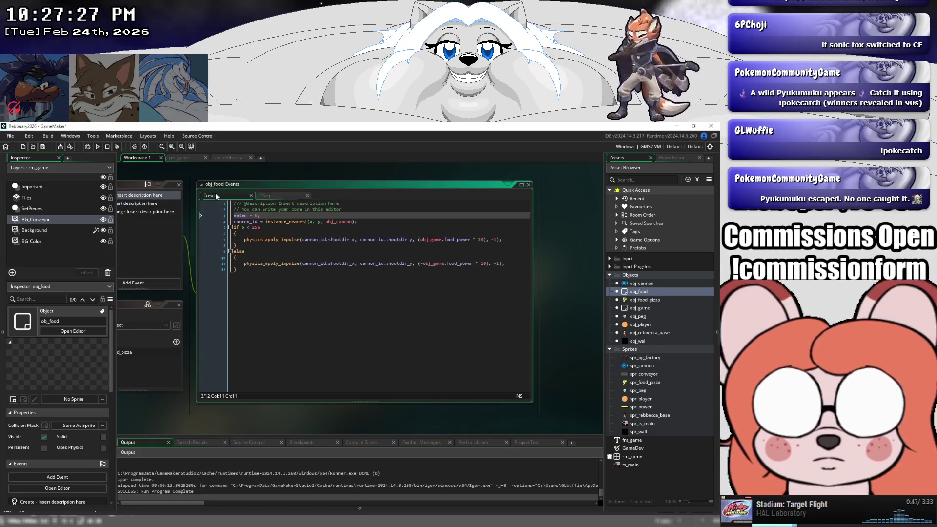
click(252, 240)
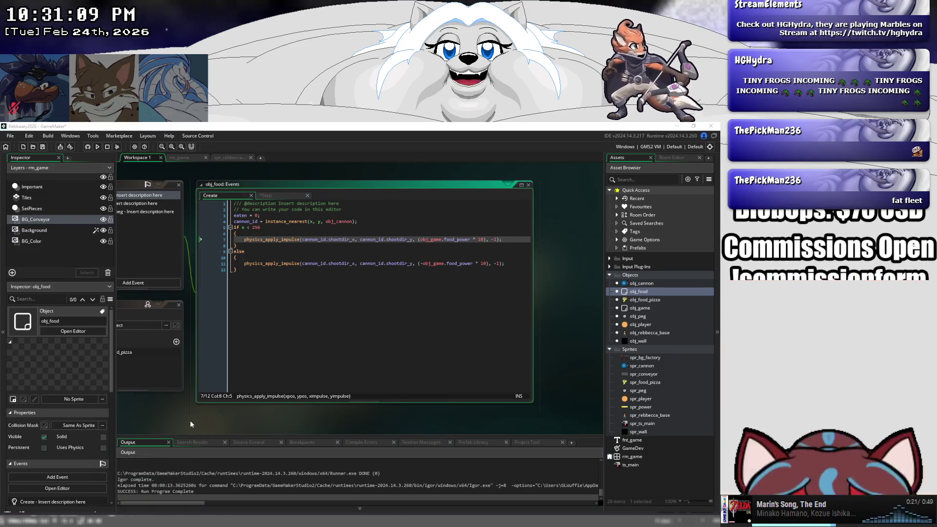
click(186, 409)
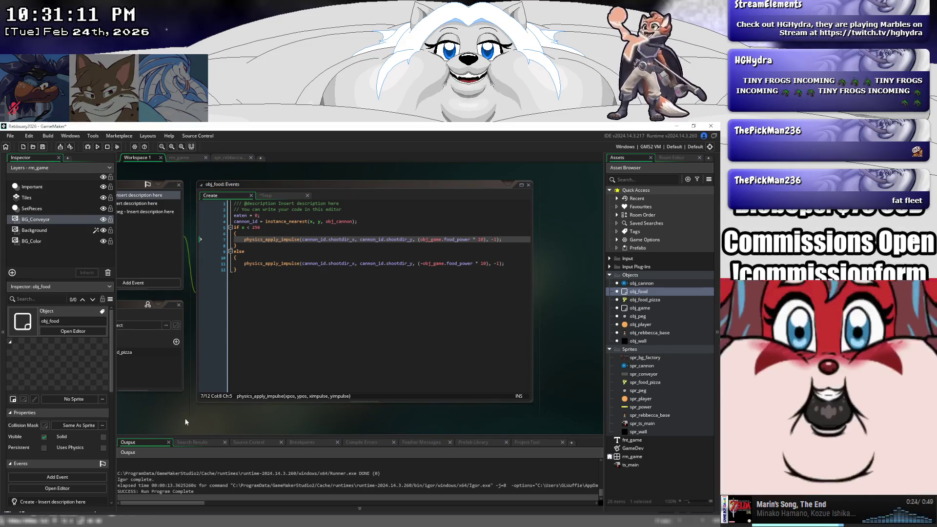
mouse_move(165, 407)
mouse_down()
mouse_move(238, 411)
mouse_move(204, 409)
mouse_up()
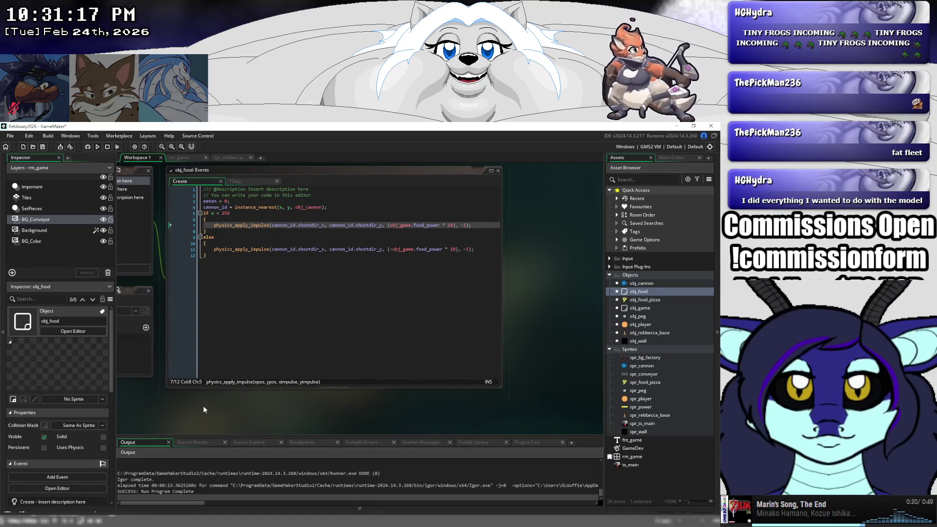
drag(198, 405, 146, 431)
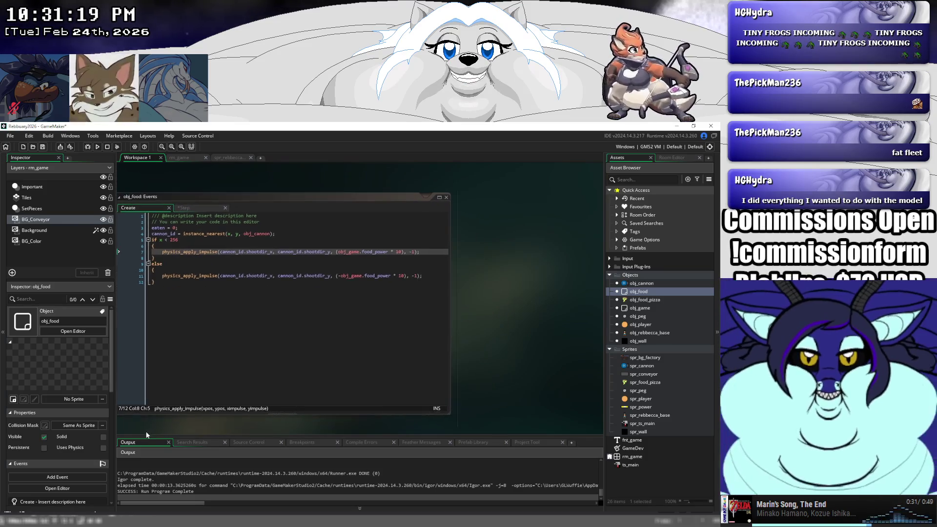
drag(212, 177, 301, 189)
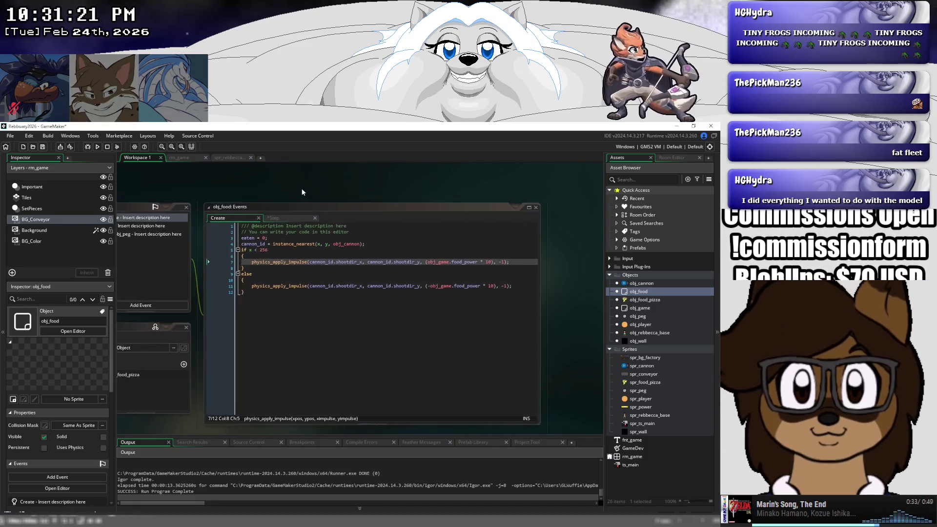
drag(192, 183, 263, 177)
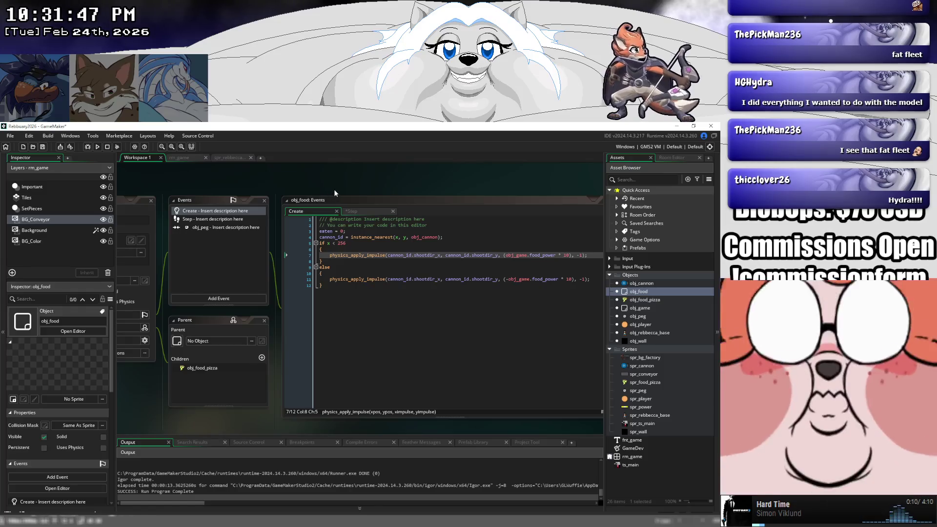
drag(334, 189, 239, 188)
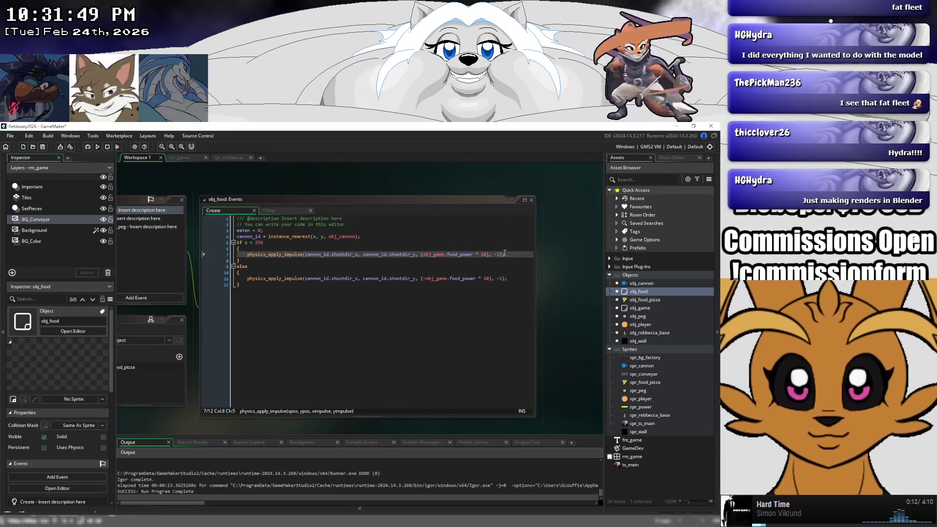
- Copy the Create event's physics_apply_impulse line into the Step event's eaten block
drag(508, 254, 248, 259)
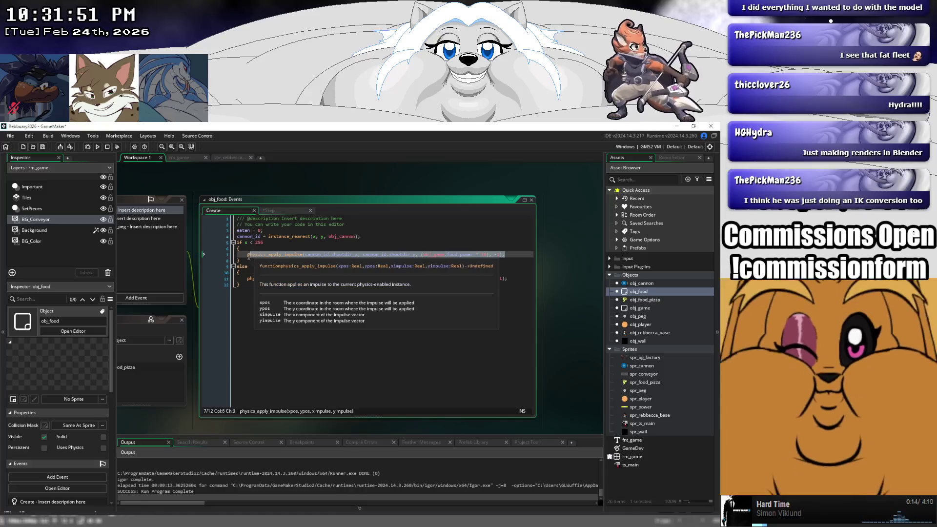
click(269, 210)
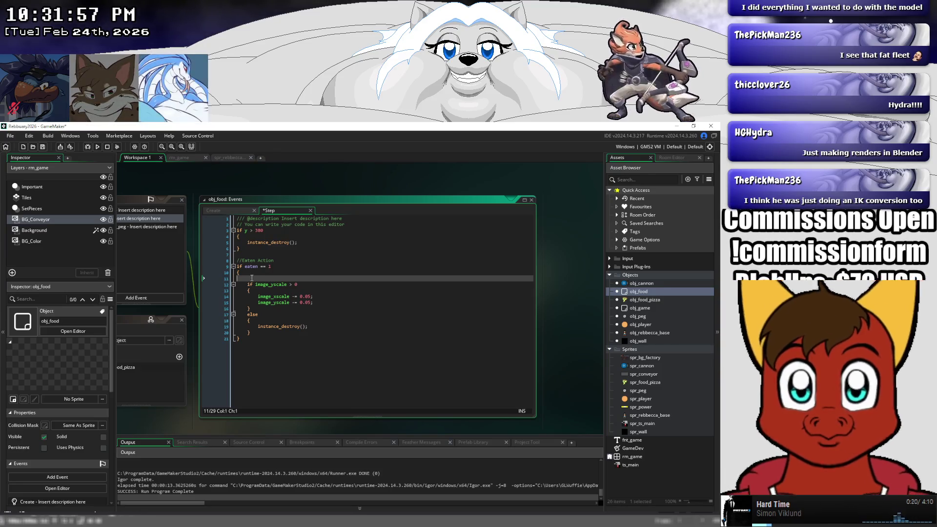
key(Tab)
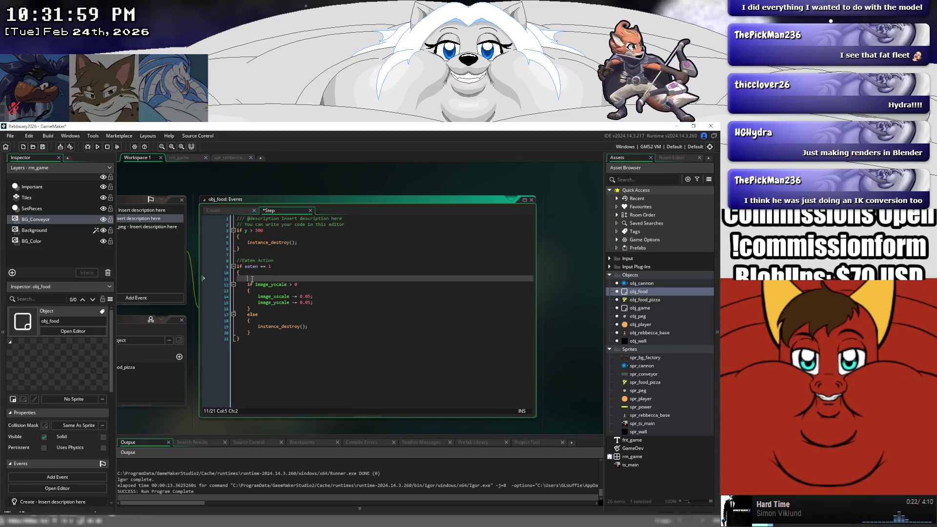
text(physics_apply_impulse(cannon_id.shootdir_x, cannon_id.shootdir_y, (obj_game.food_power * 10), -1);)
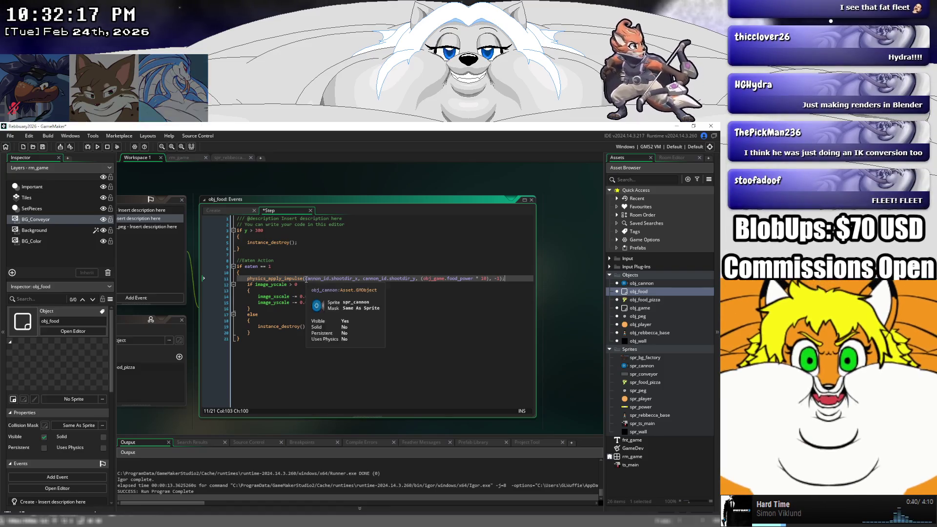
- Replace the cannon x-direction argument of the impulse call with obj_rebbecca_base.x
drag(306, 280, 358, 279)
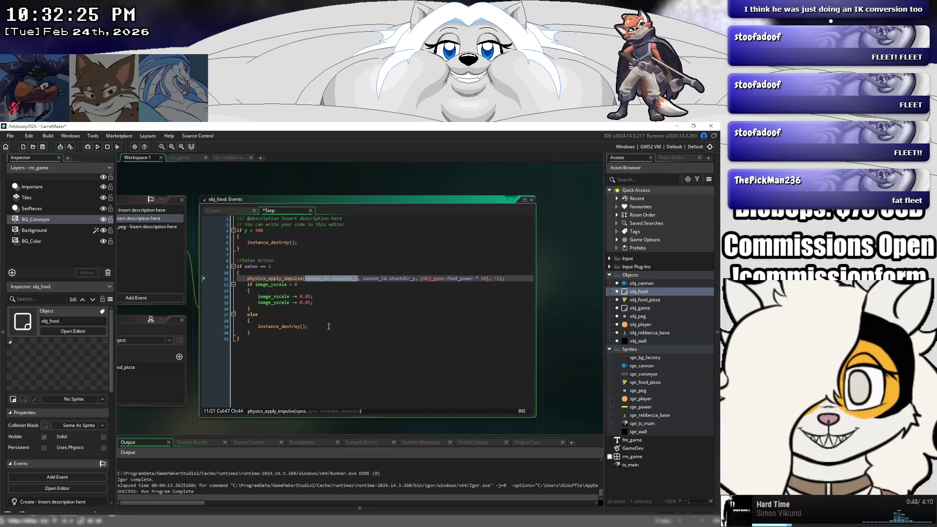
text(obj_)
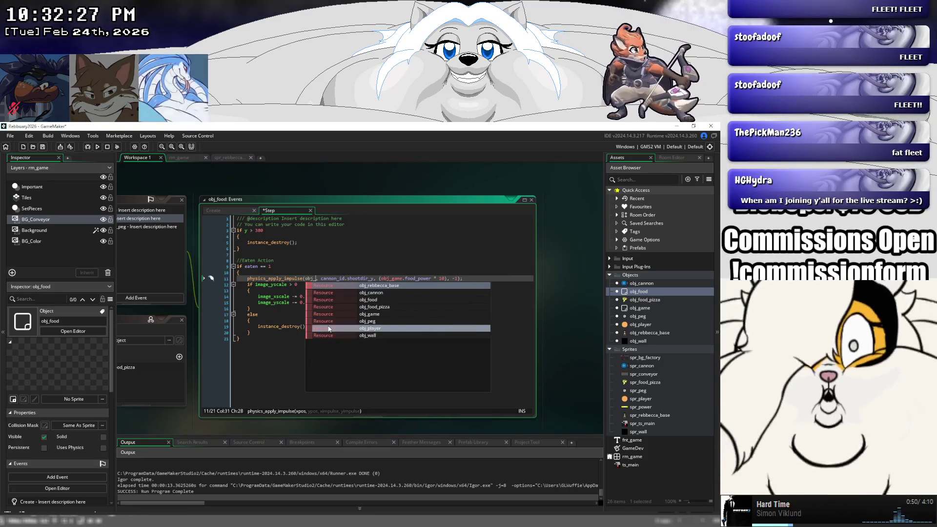
key(Return)
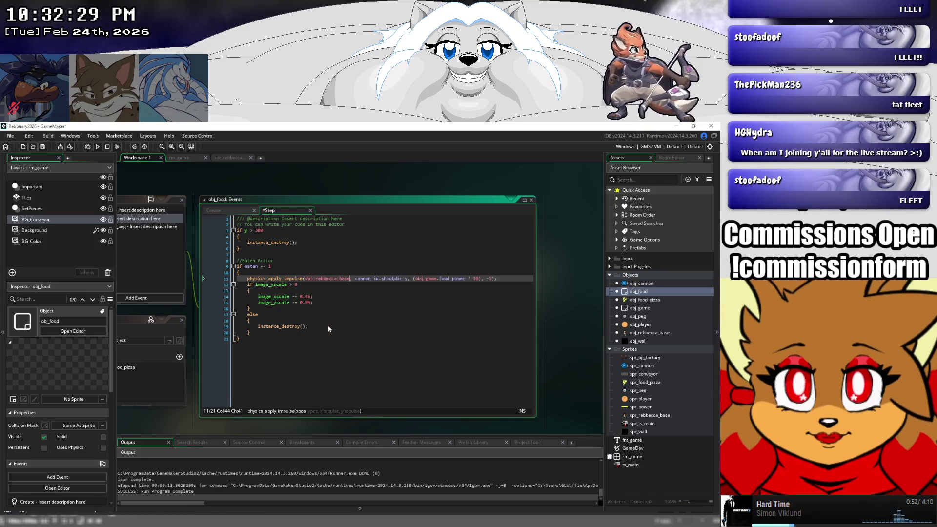
text(.x)
key(Right)
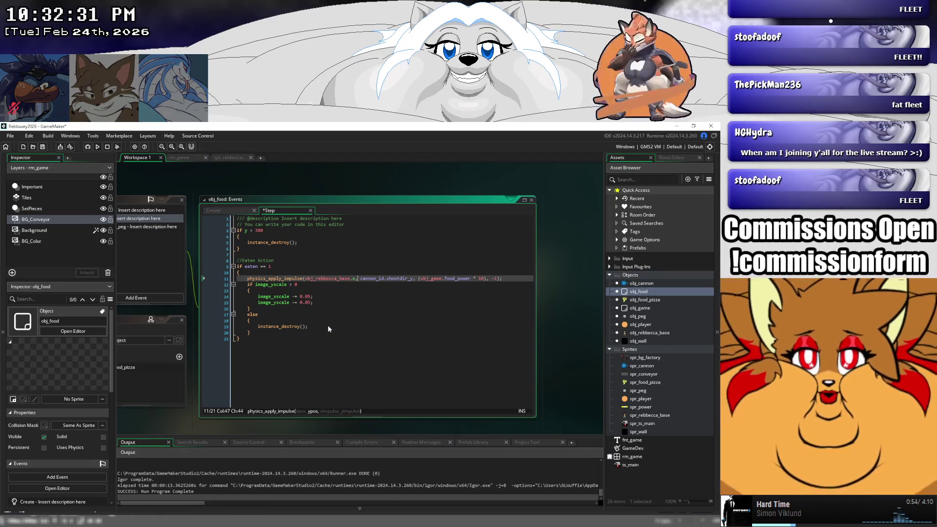
key(Right)
key(Right)
key(Right)
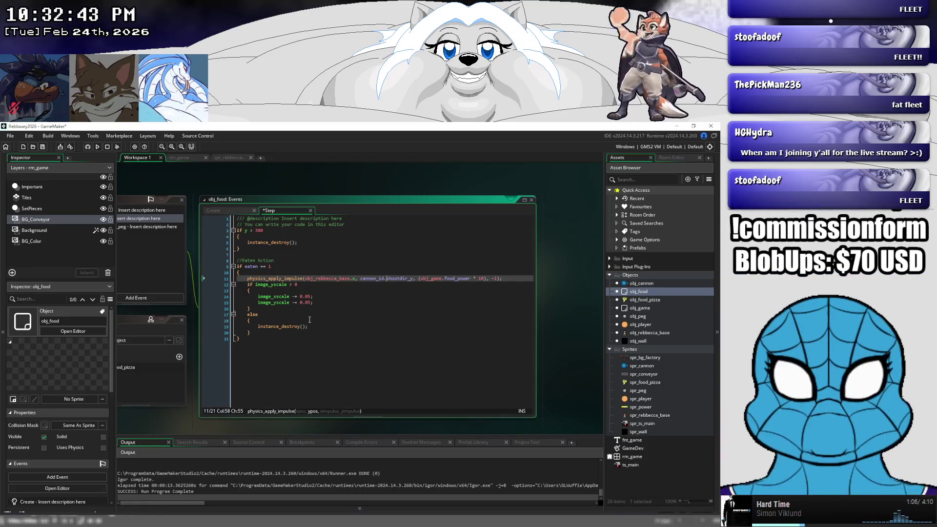
click(59, 322)
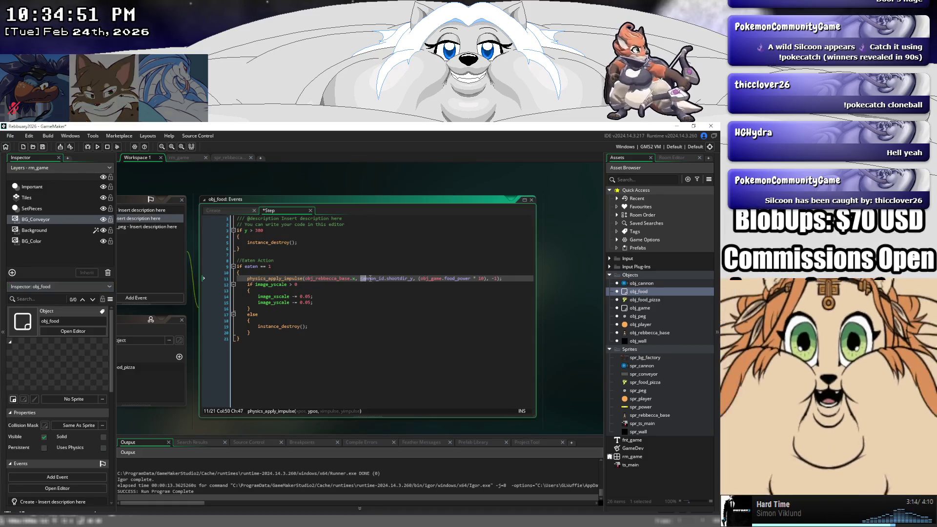
- Point the second argument at obj_rebbecca_base, set both impulse values to 10, and run the game
drag(360, 279, 412, 279)
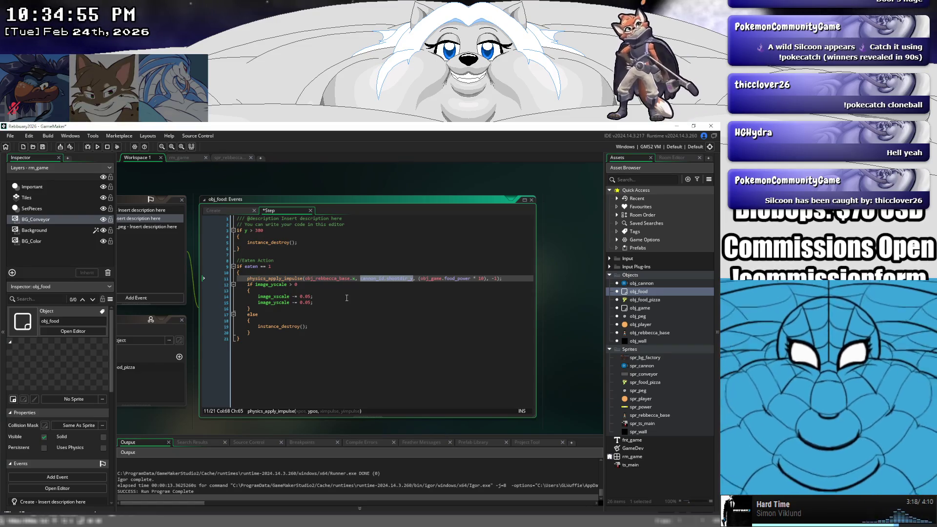
text(obj_rebbec)
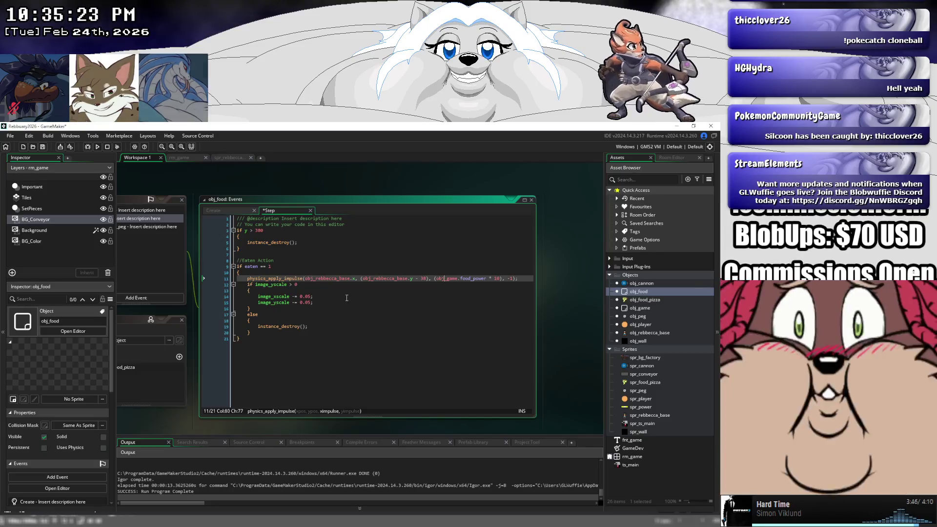
key(Left)
key(Left)
key(Left)
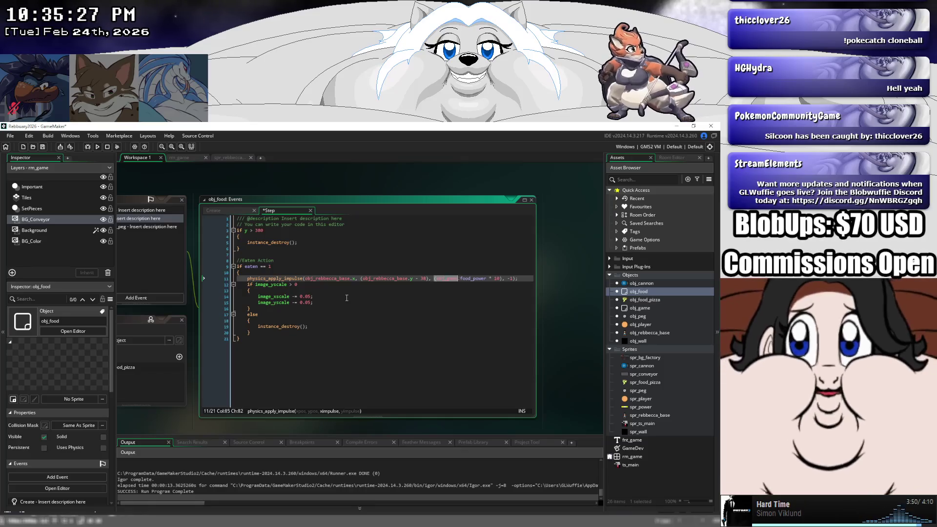
key(shift+Right)
key(shift+Right)
key(shift+Right)
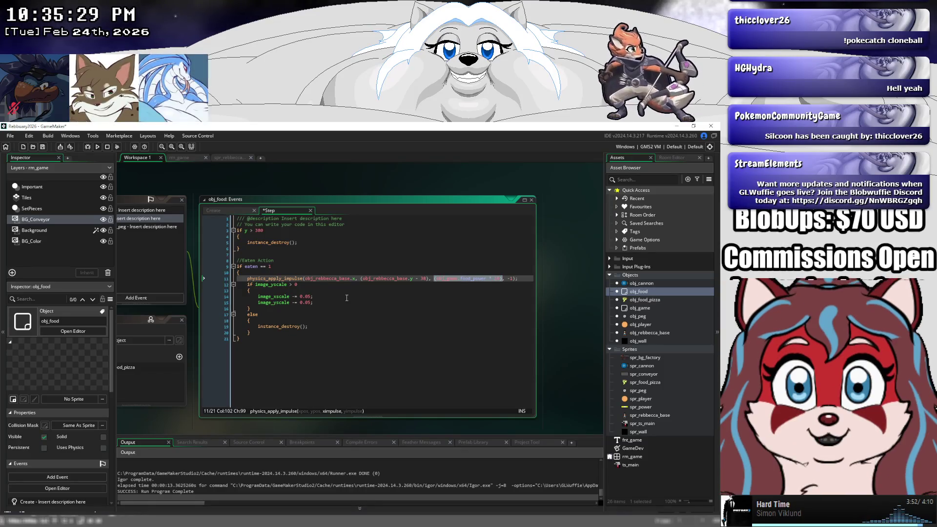
text(10)
key(Right)
key(Right)
key(Right)
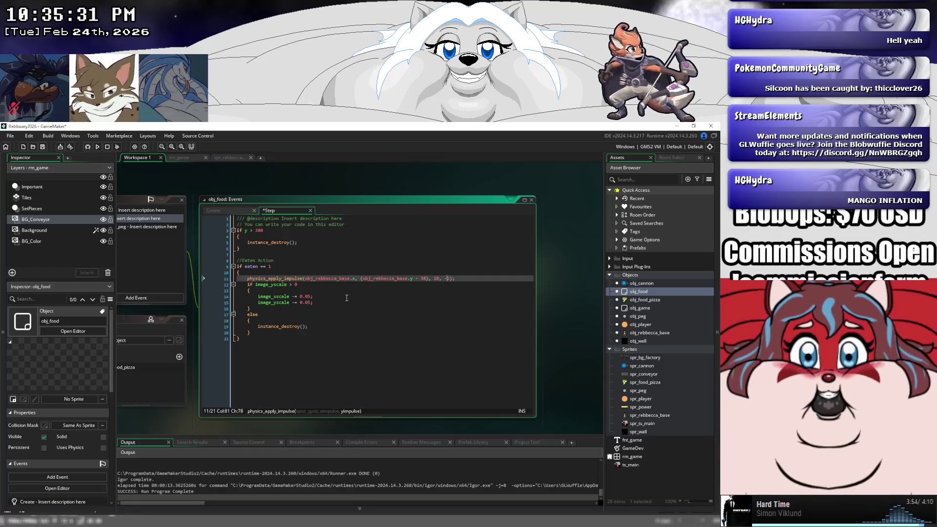
key(BackSpace)
key(BackSpace)
text(10)
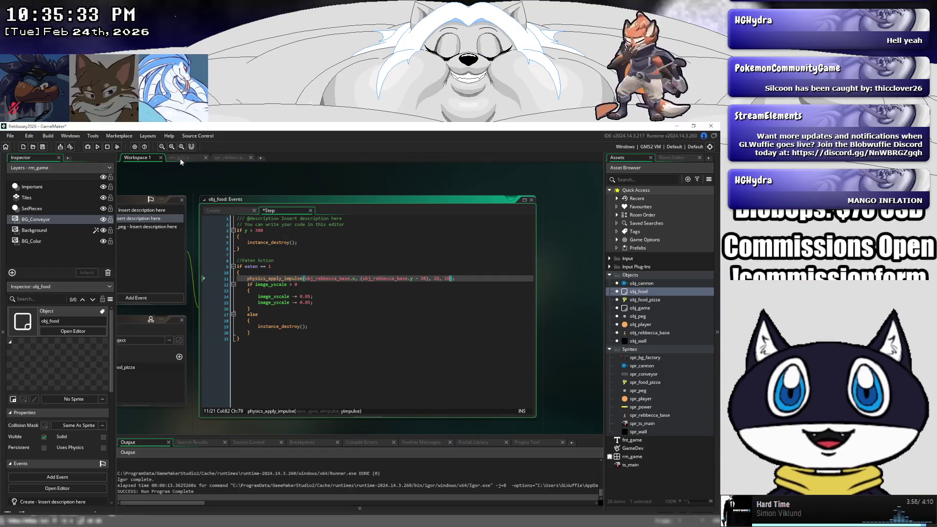
click(98, 147)
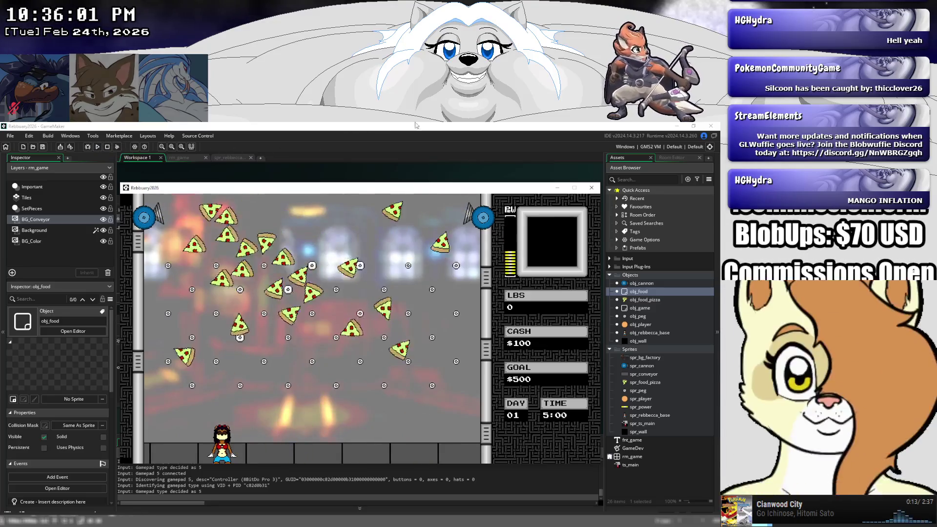
- Close the test game after watching the pizzas fall
click(591, 187)
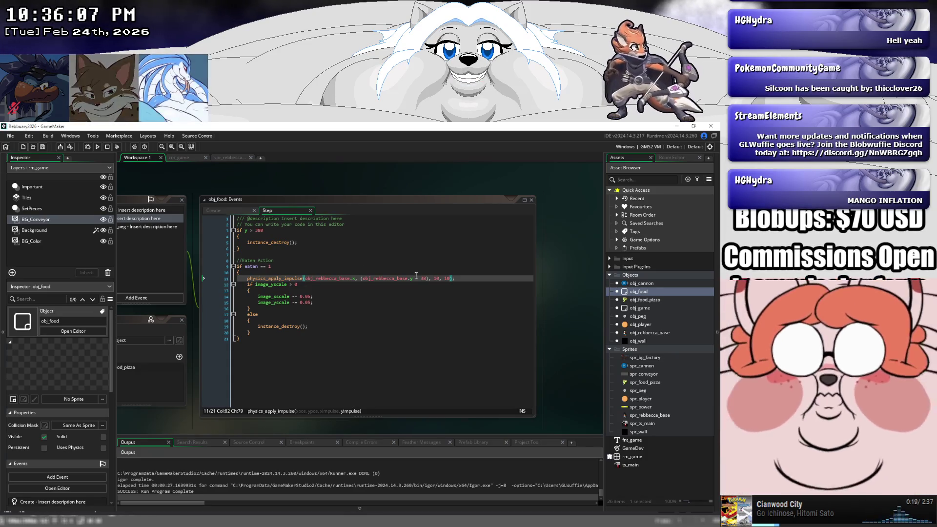
- Change the eaten-block impulse values on line 11 to 0, 0 and save
click(423, 278)
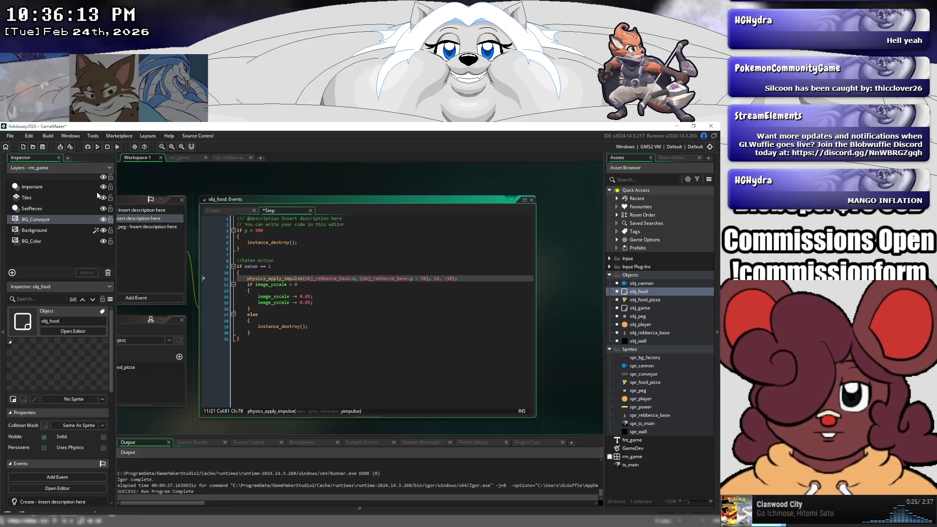
click(439, 277)
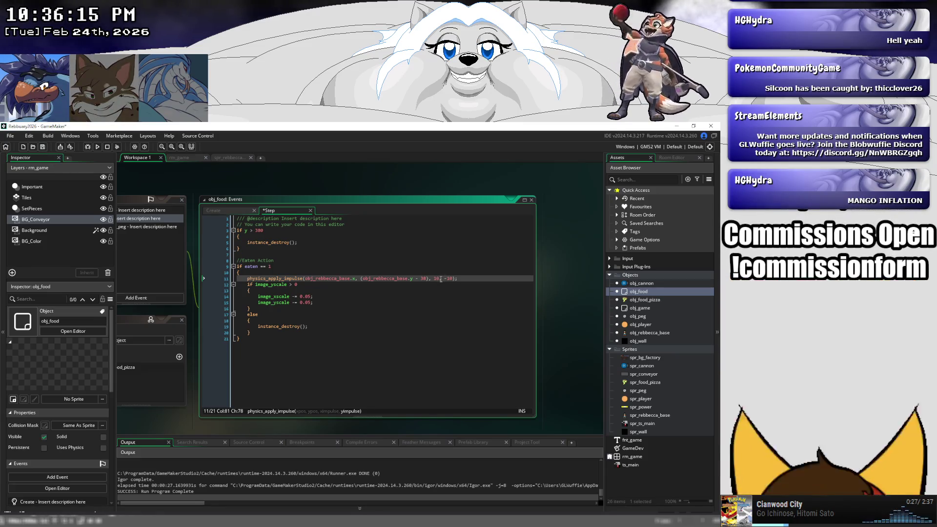
key(BackSpace)
click(450, 278)
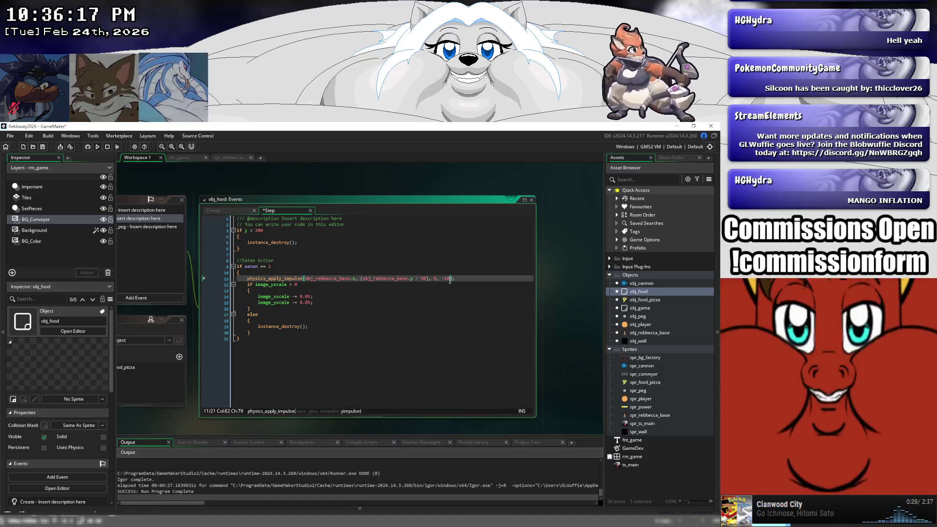
key(BackSpace)
key(BackSpace)
key(BackSpace)
text(0)
key(ctrl+s)
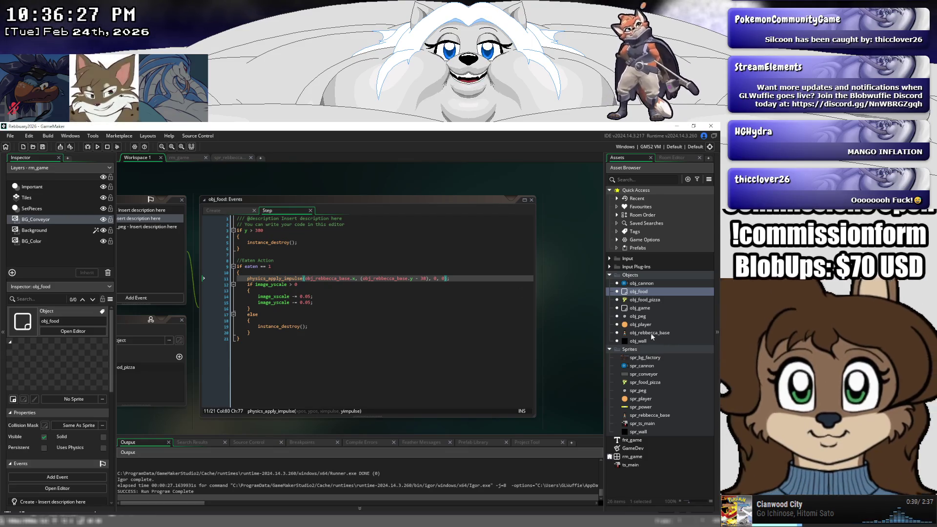
click(651, 333)
double_click(651, 333)
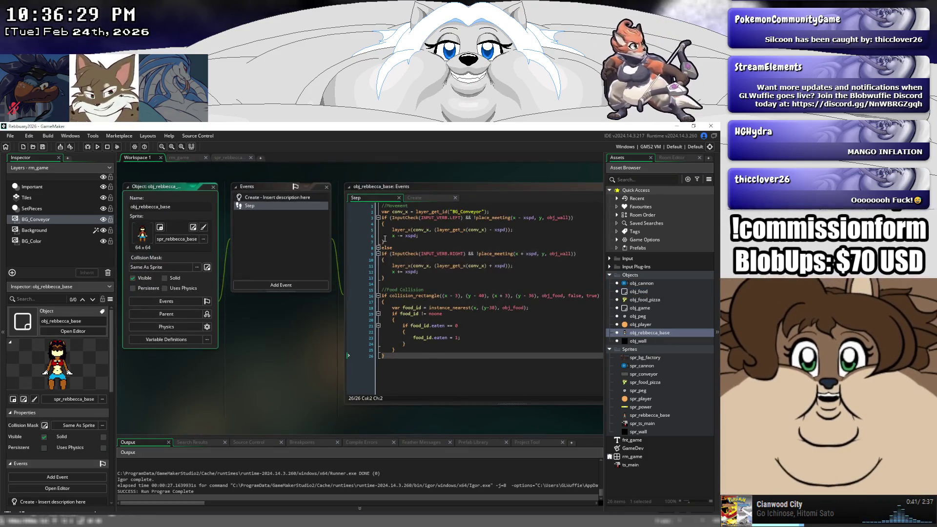
- Add 'depth += 100;' after xspd = 2; in obj_rebbecca_base's Create event, then run the game
click(414, 198)
click(400, 222)
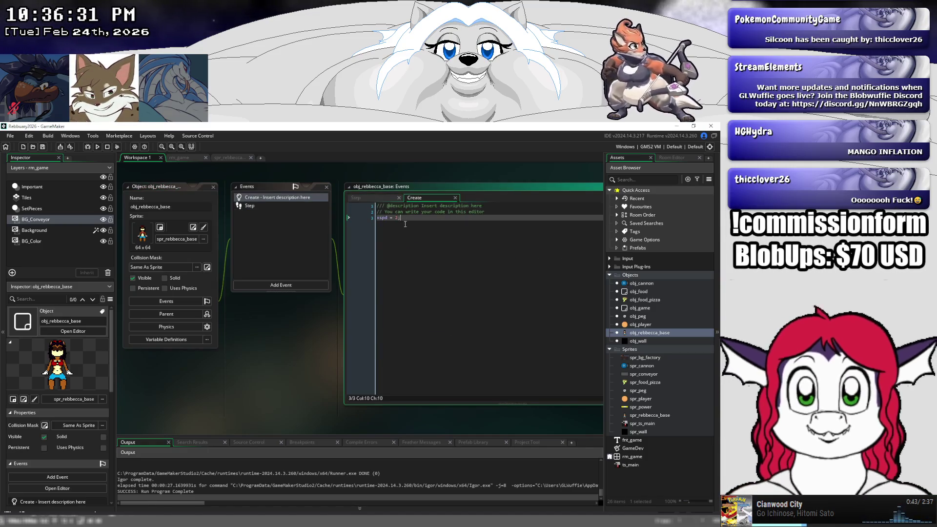
key(Return)
text(y)
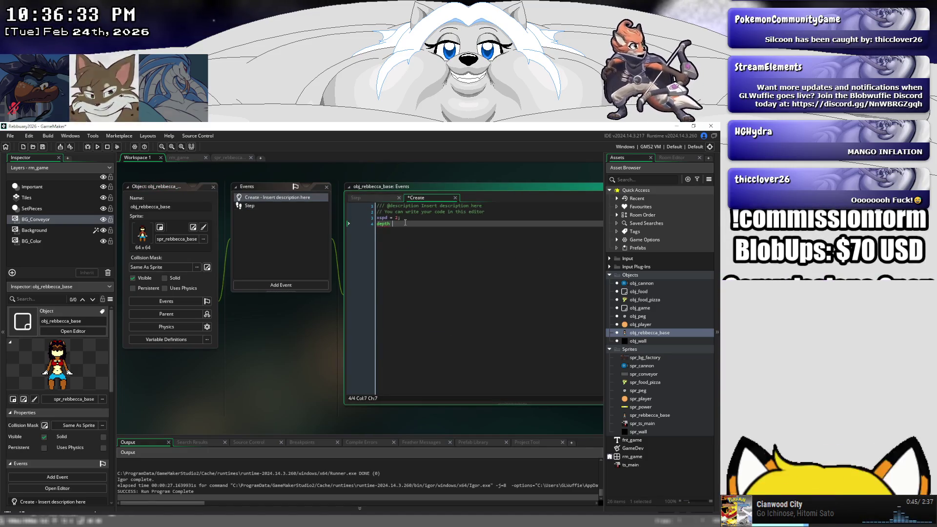
text( += 100;)
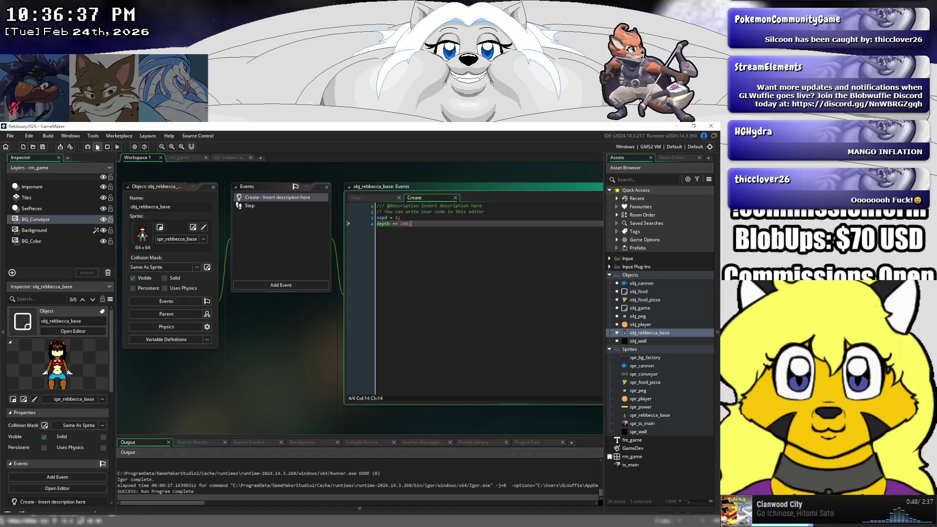
click(97, 148)
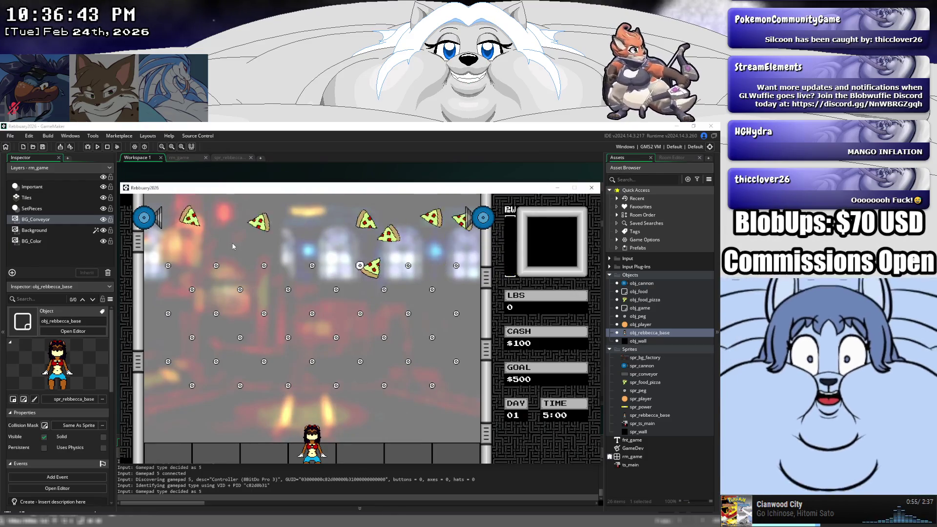
key(Right)
key(Left)
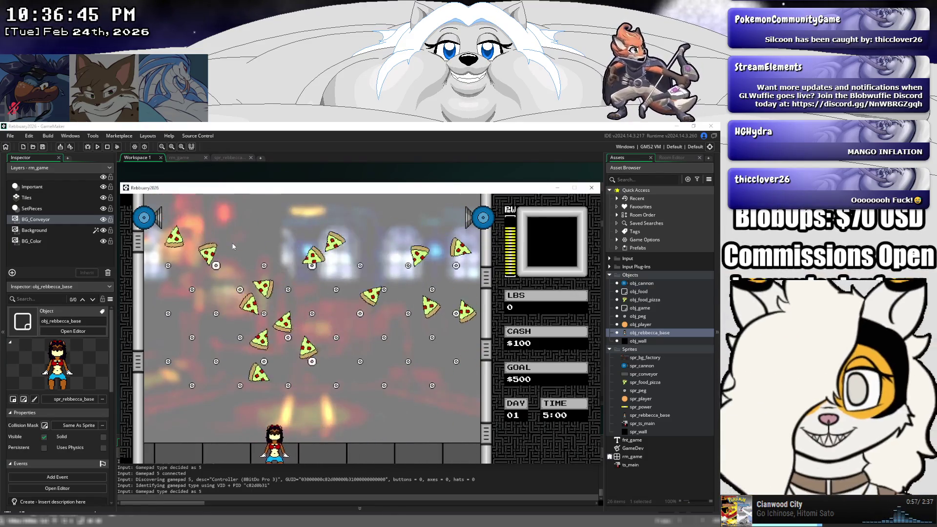
key(Right)
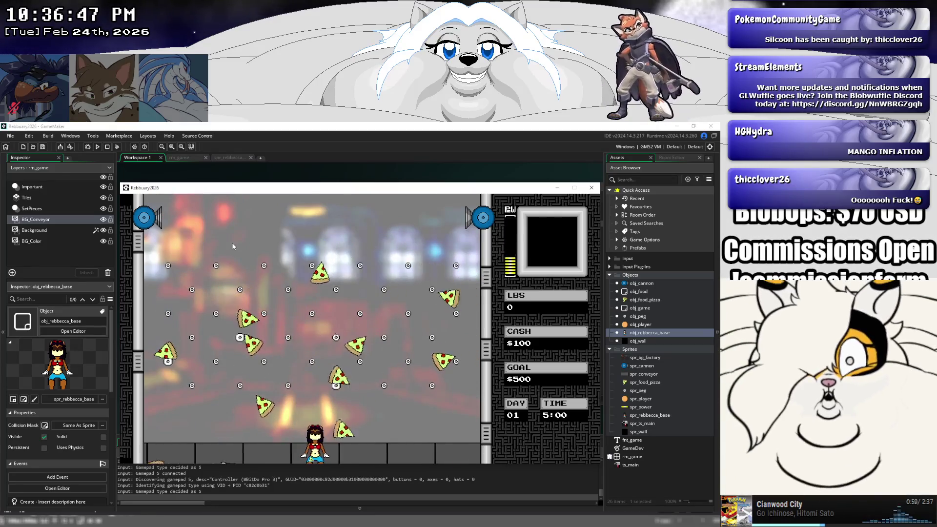
key(Left)
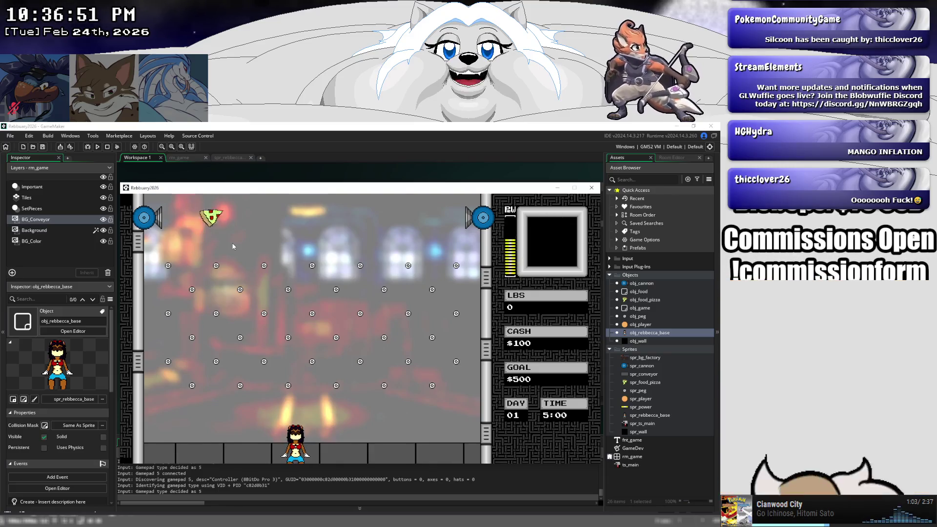
key(Right)
key(Right)
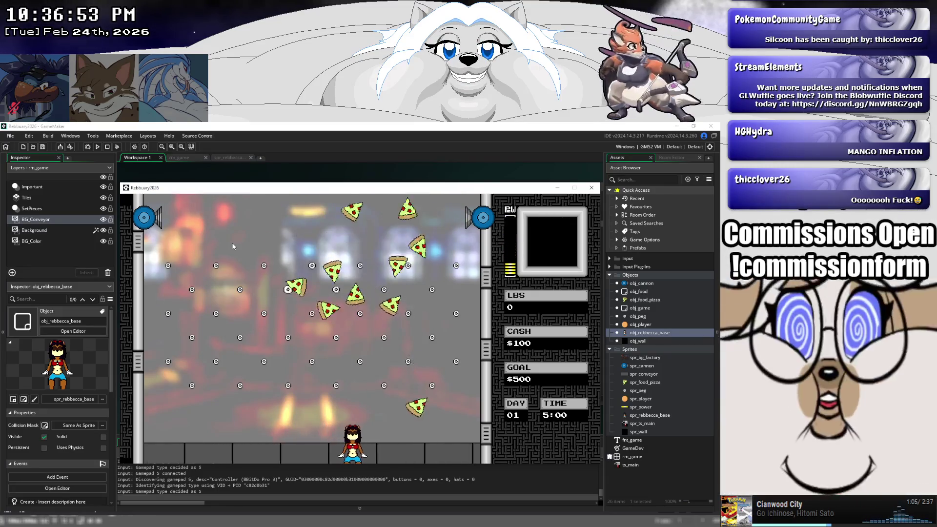
key(Left)
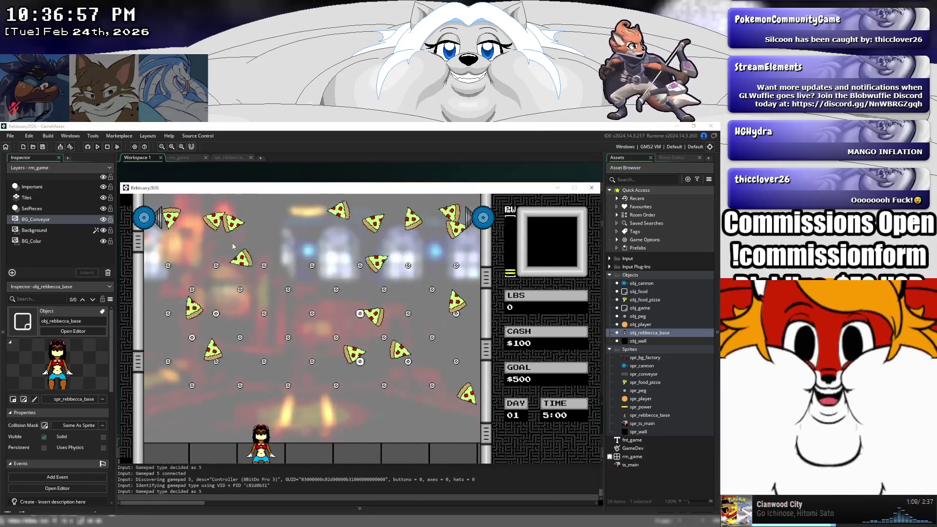
key(Left)
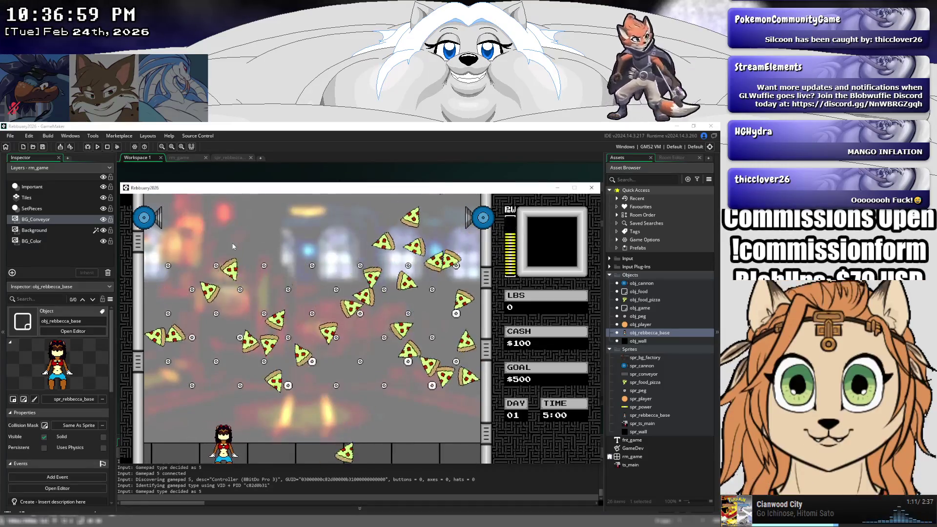
key(Left)
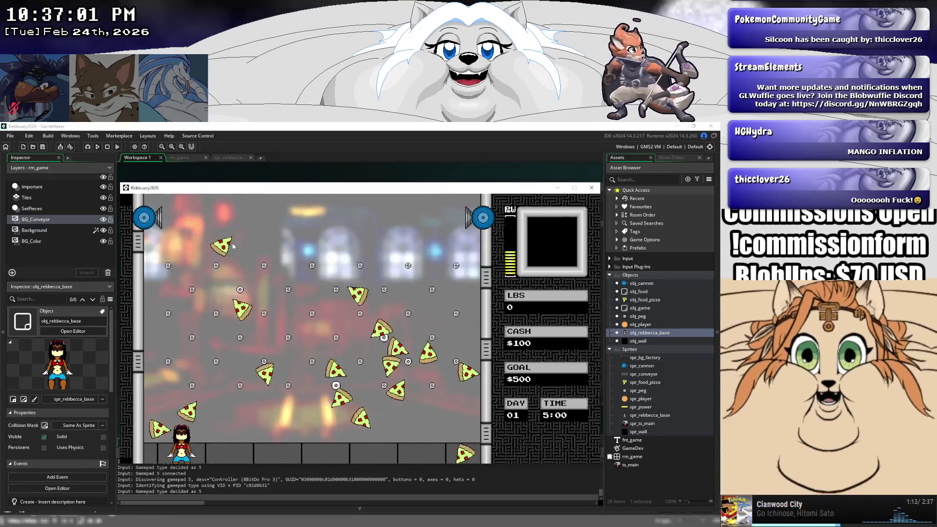
key(Right)
key(Right)
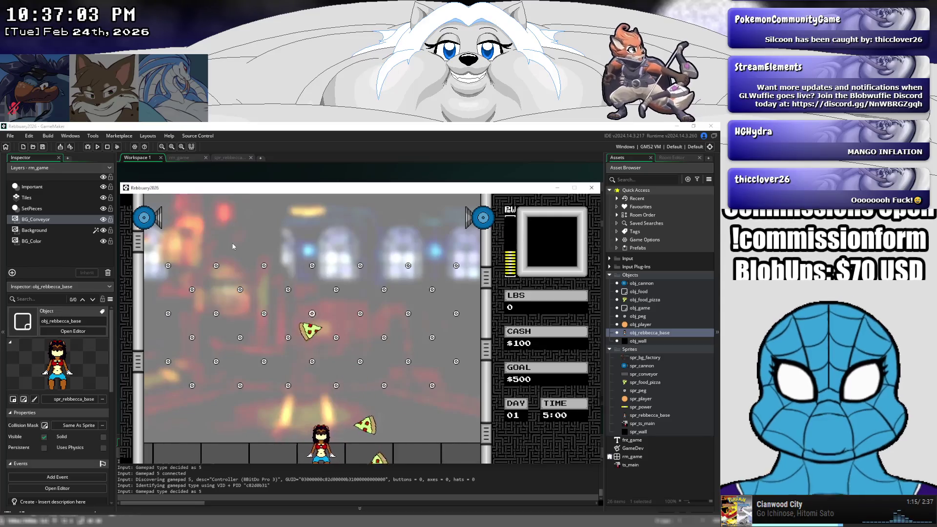
- Close the test game and scroll the workspace down to obj_game's Create event code
click(591, 189)
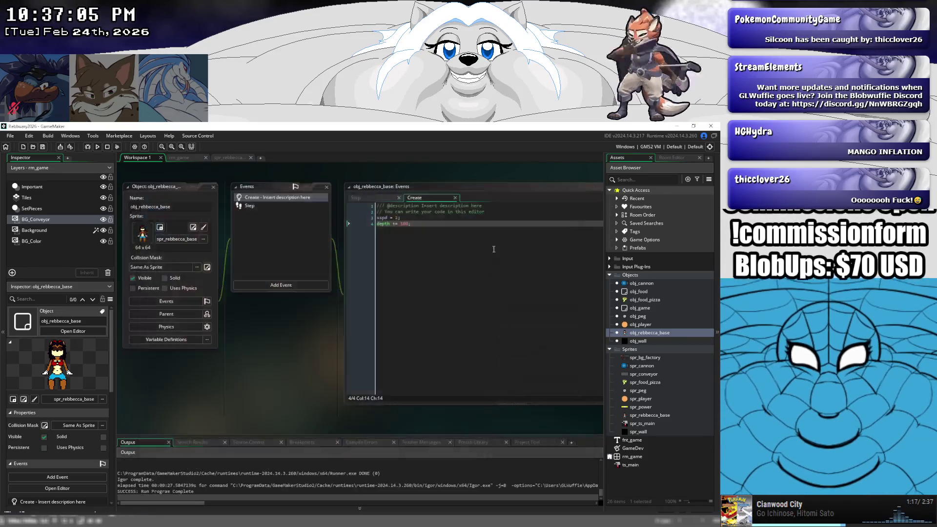
click(398, 196)
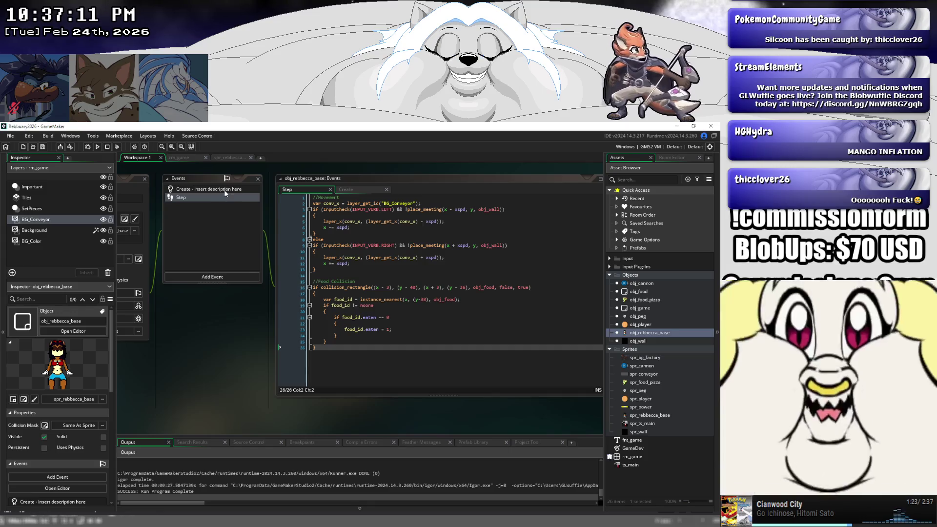
scroll(222, 220, down, 5)
scroll(250, 263, down, 2)
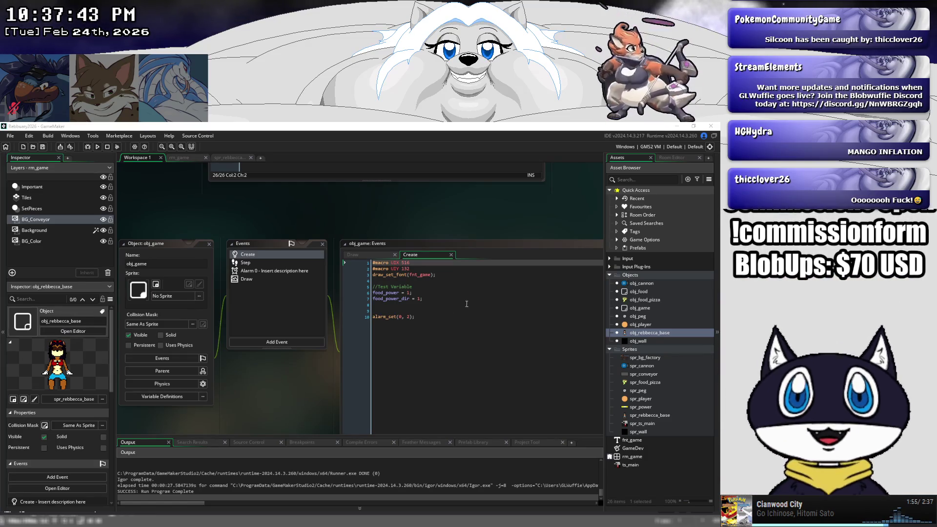
click(440, 287)
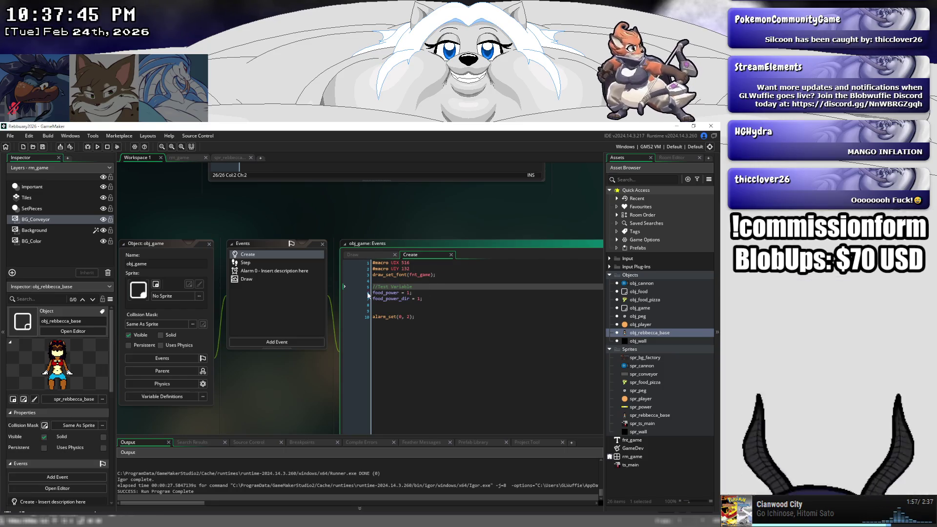
scroll(334, 211, up, 5)
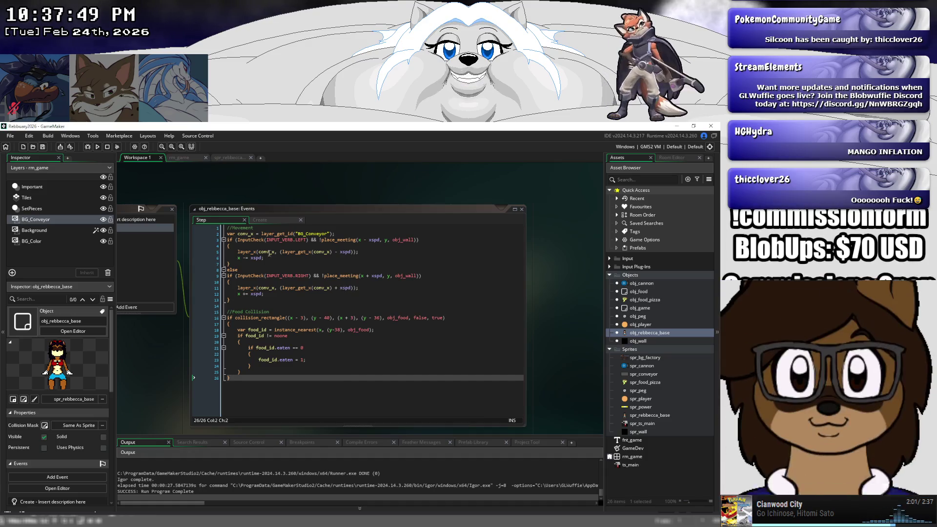
mouse_move(236, 183)
mouse_down()
mouse_move(299, 301)
mouse_move(343, 189)
mouse_up()
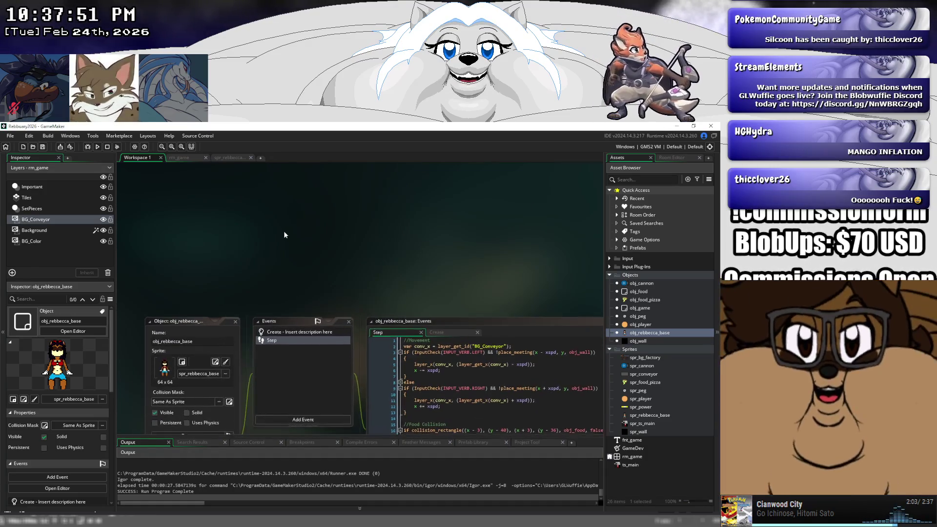
scroll(273, 351, down, 2)
scroll(288, 360, down, 3)
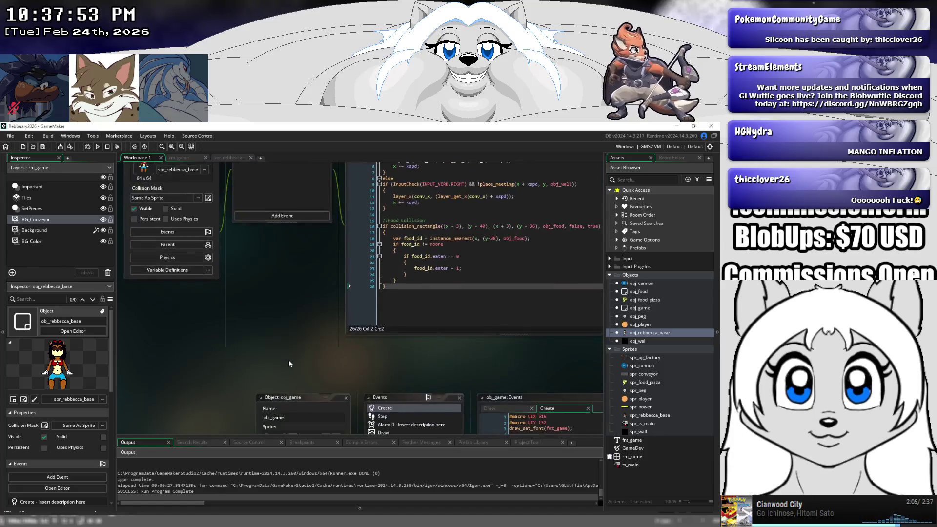
scroll(317, 381, down, 3)
drag(346, 399, 266, 310)
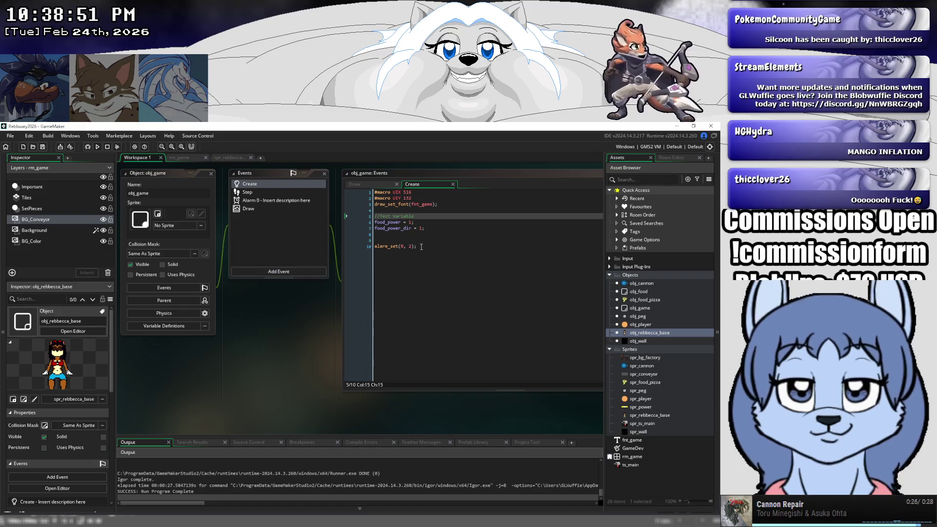
- Change the obj_food eaten impulse's last argument to -10, save, and run the game
scroll(262, 269, down, 10)
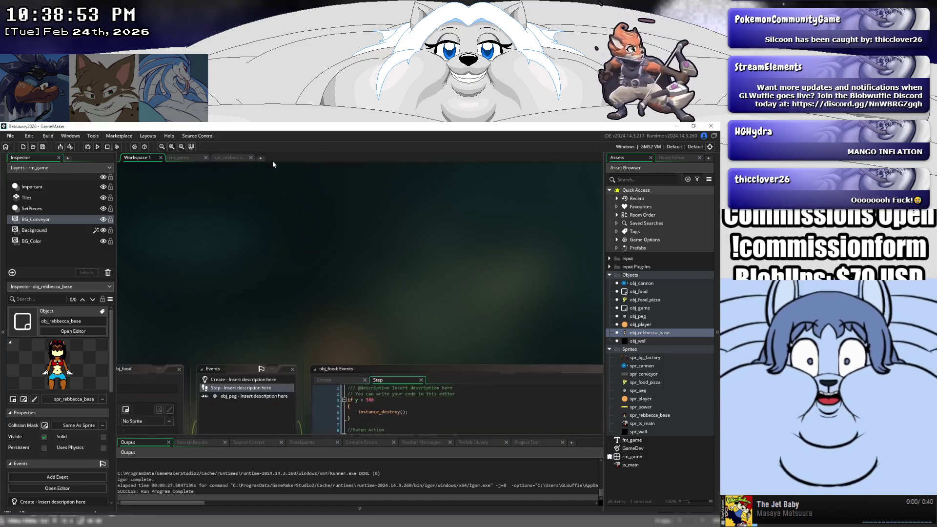
click(371, 241)
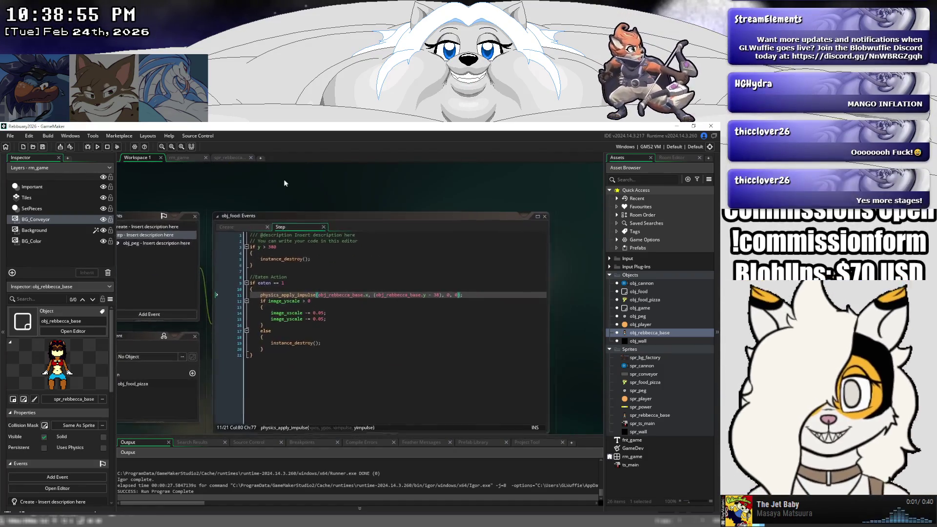
click(442, 302)
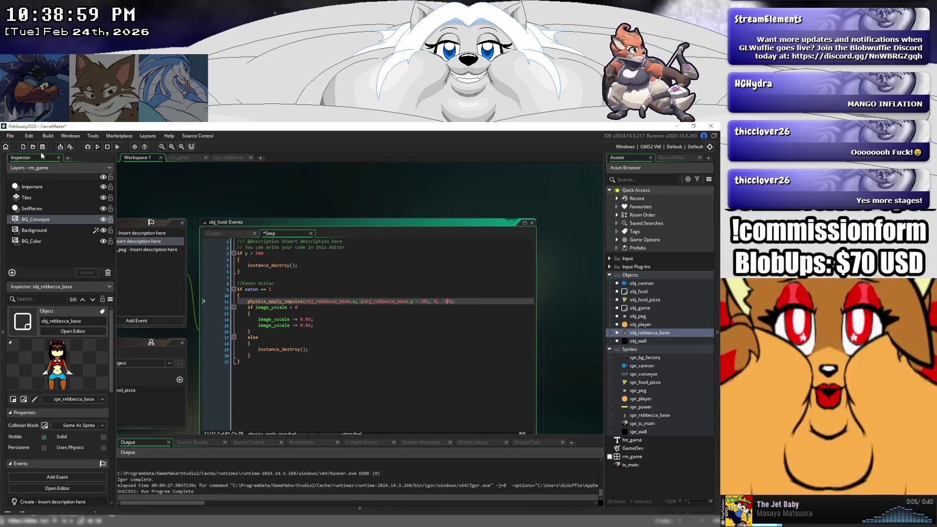
key(ctrl+s)
click(97, 147)
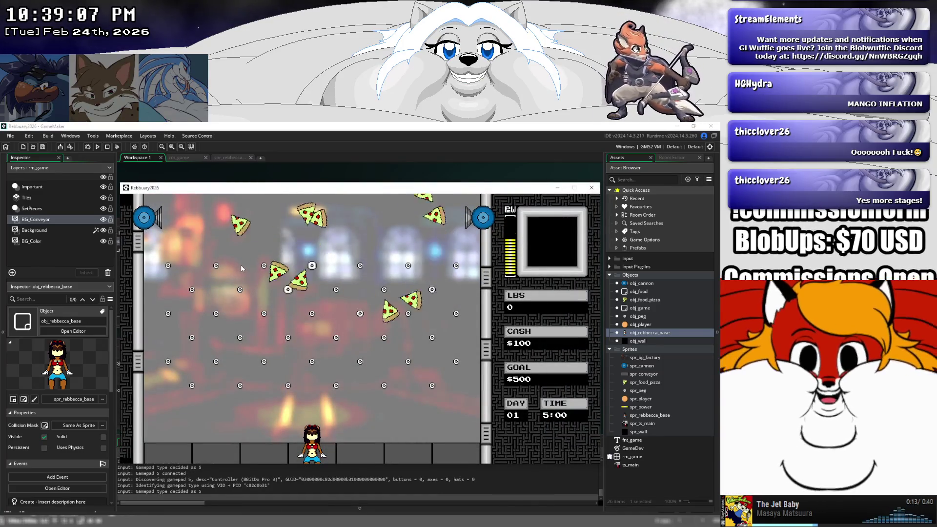
- Steer the character left and right under the falling pizzas, then close the game window
key(Left)
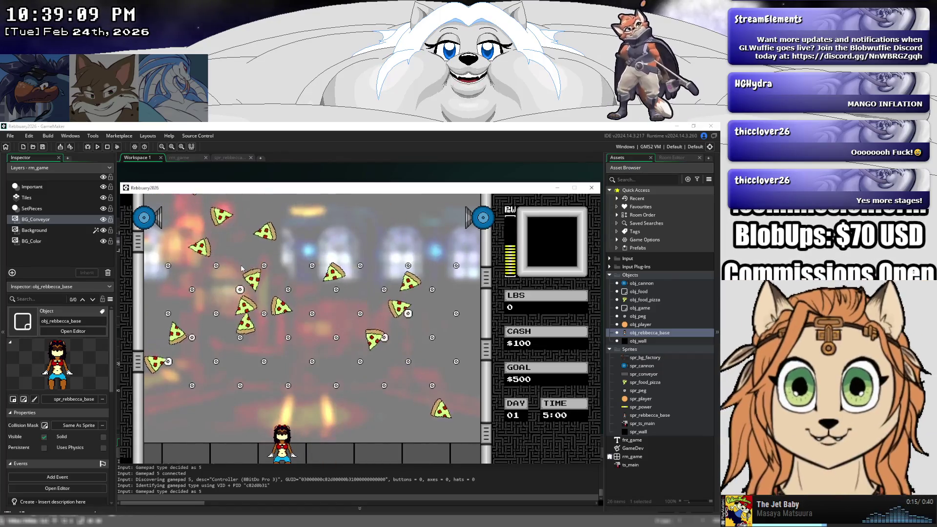
key(Right)
key(Left)
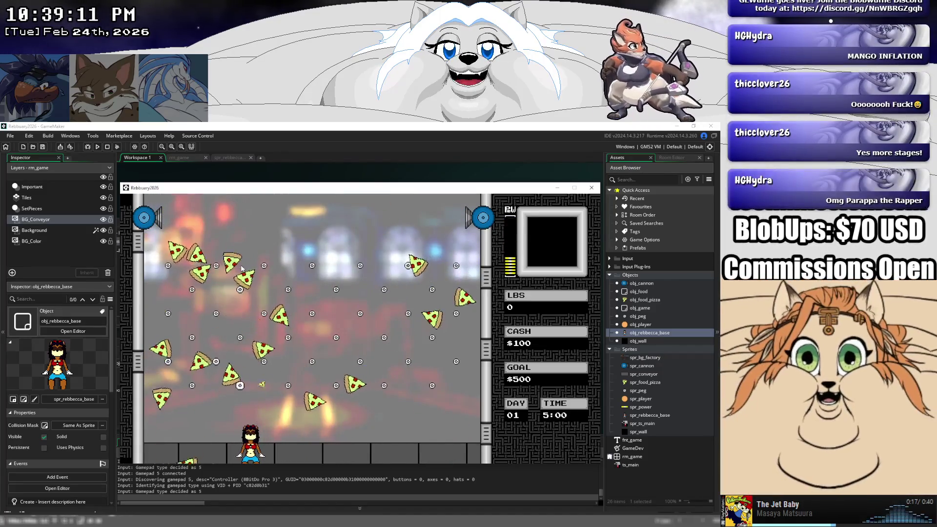
key(Left)
key(Right)
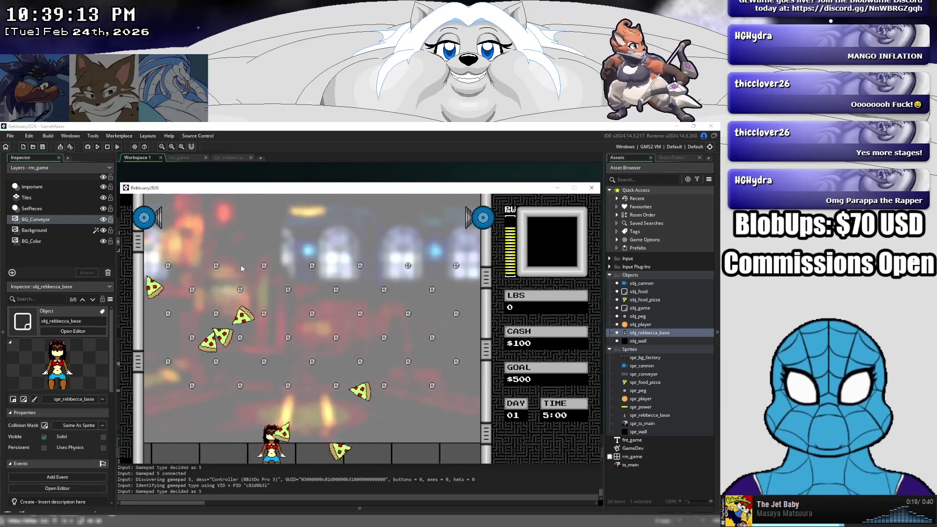
key(Left)
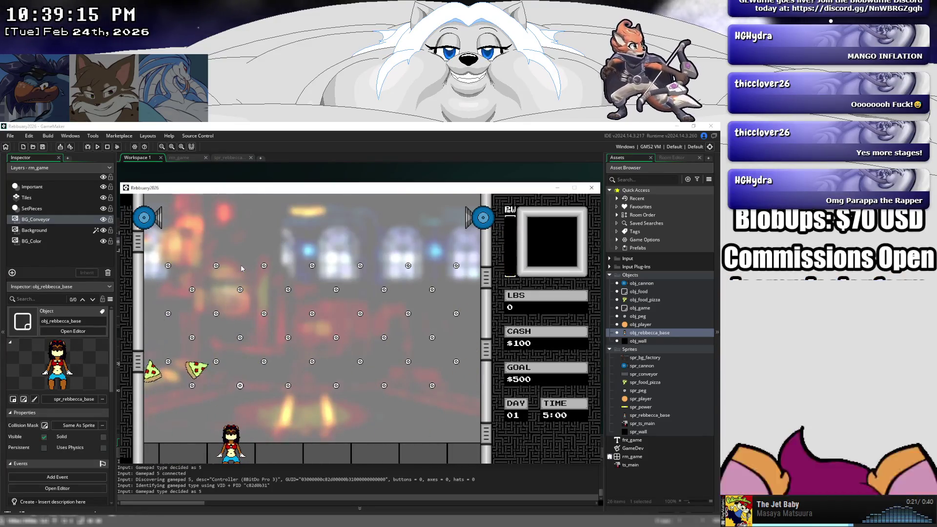
key(Right)
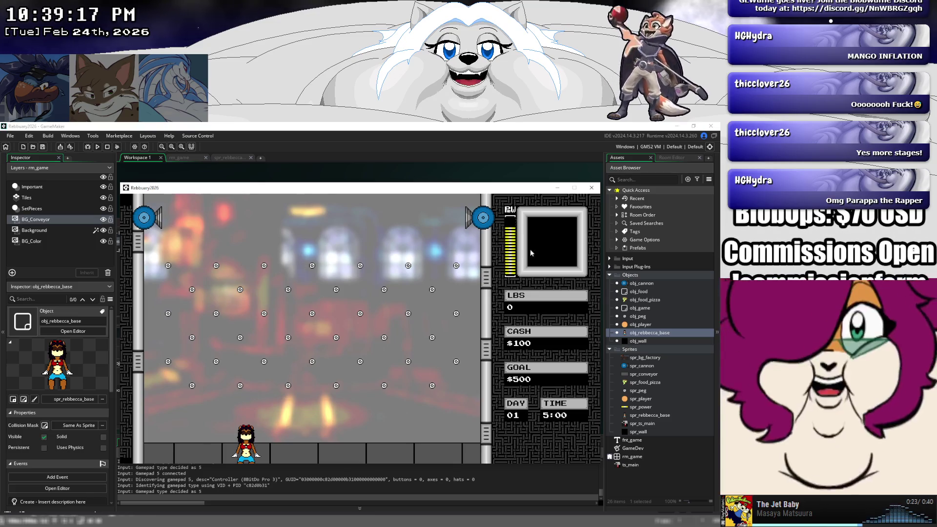
click(592, 188)
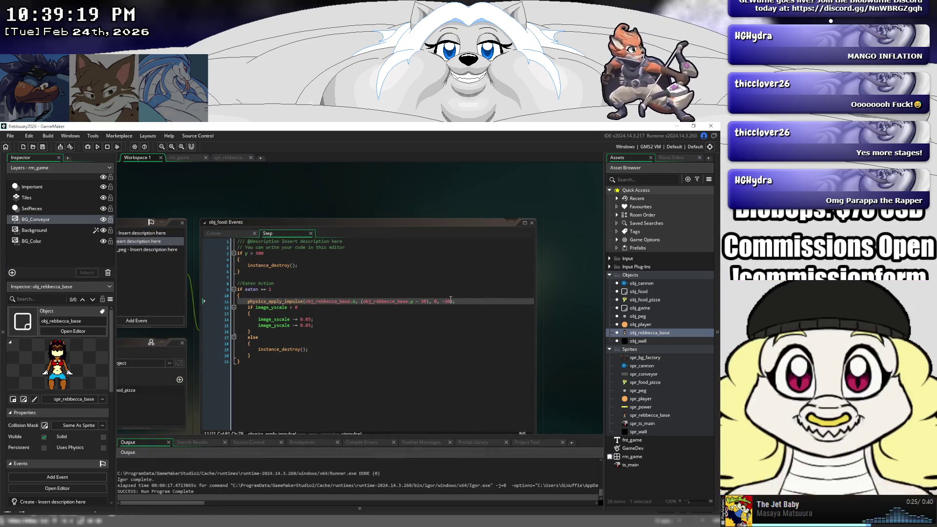
- Shorten the eaten impulse from -10 to -1, save, and test-run the game before closing it
click(451, 299)
key(BackSpace)
key(ctrl+s)
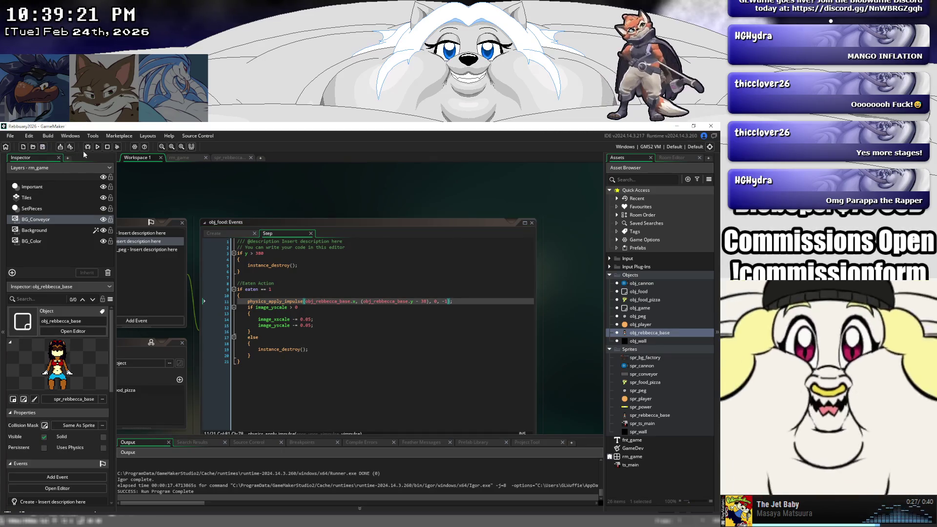
click(97, 148)
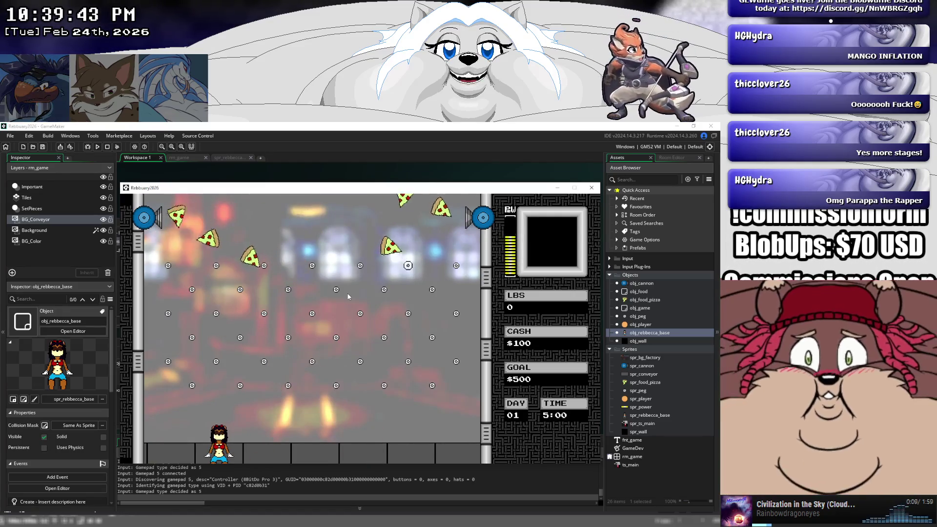
key(Escape)
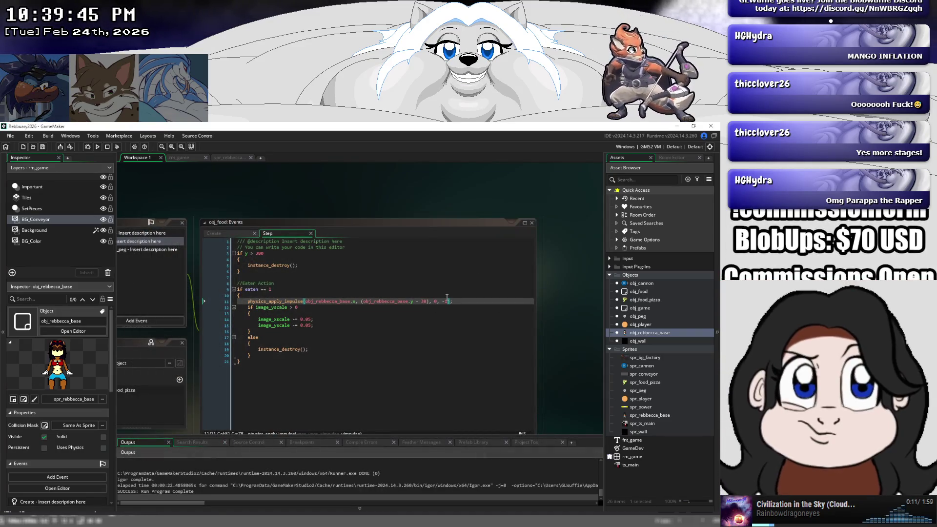
- Save the obj_food code and test-run the game once more, then close it
click(447, 300)
text(4)
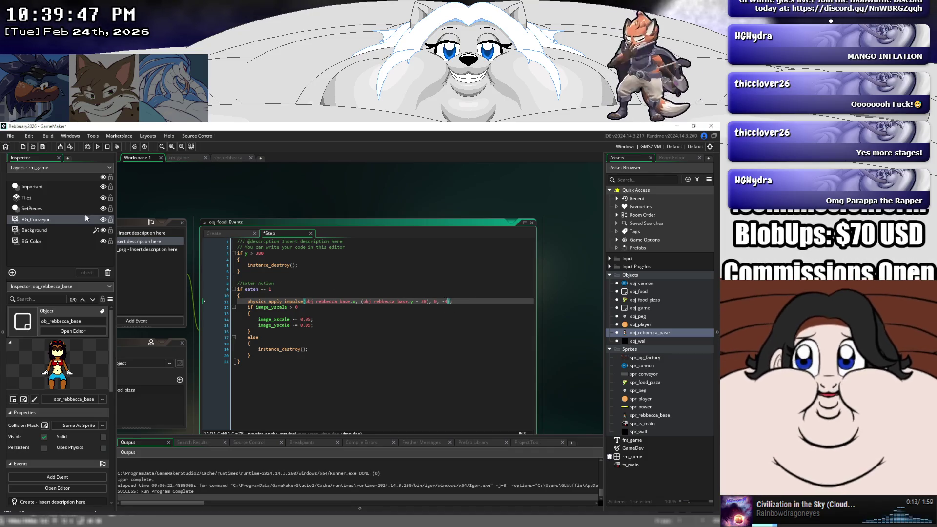
click(42, 147)
click(98, 146)
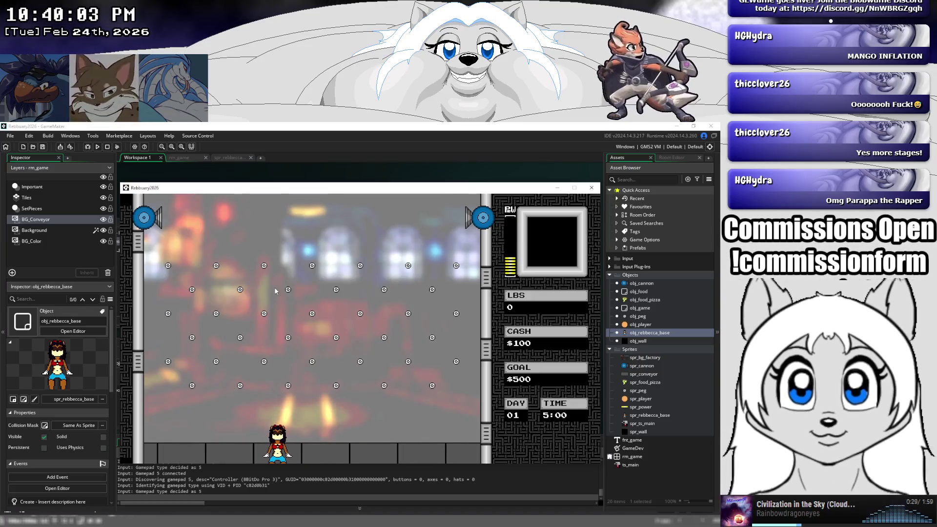
click(592, 188)
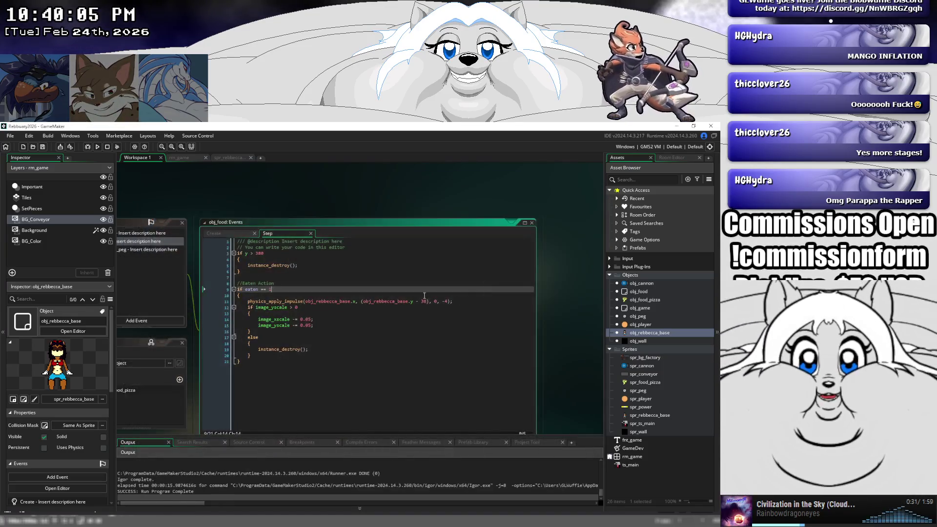
- Retune the impulse's last argument on line 11 and start a debug build
click(451, 302)
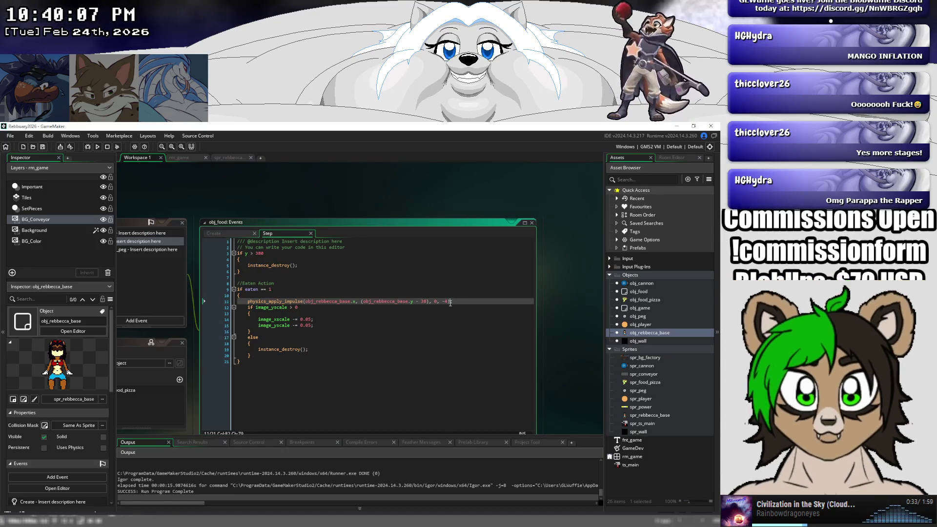
click(449, 303)
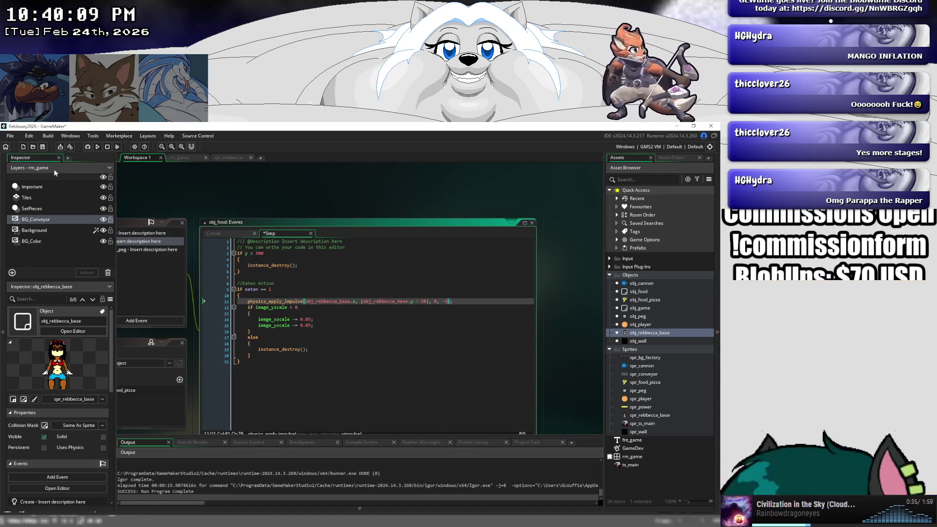
click(89, 147)
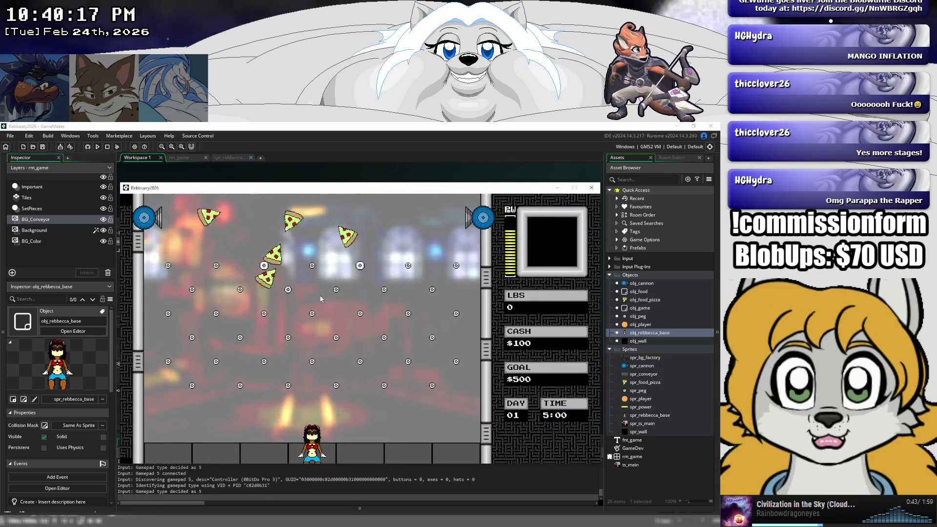
- Play the debug build, moving the character left and right to catch pizzas, then stop it
key(Left)
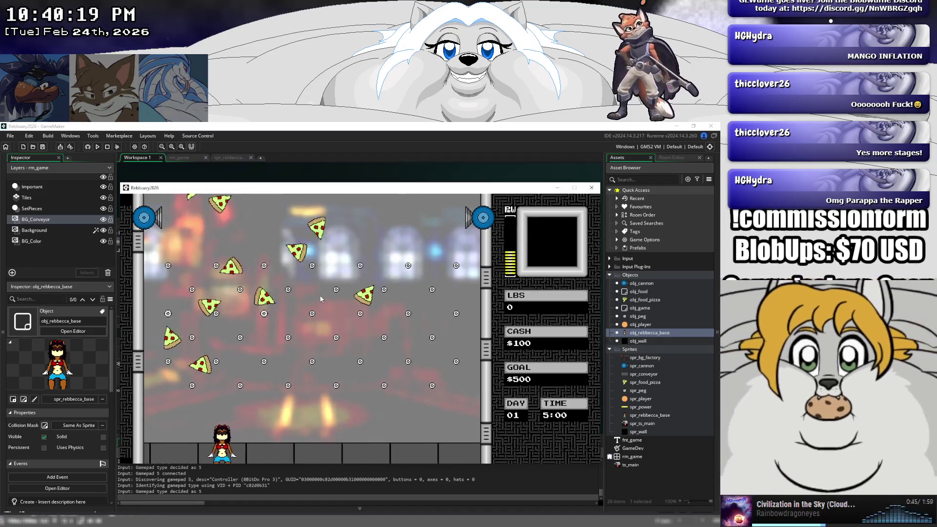
key(Left)
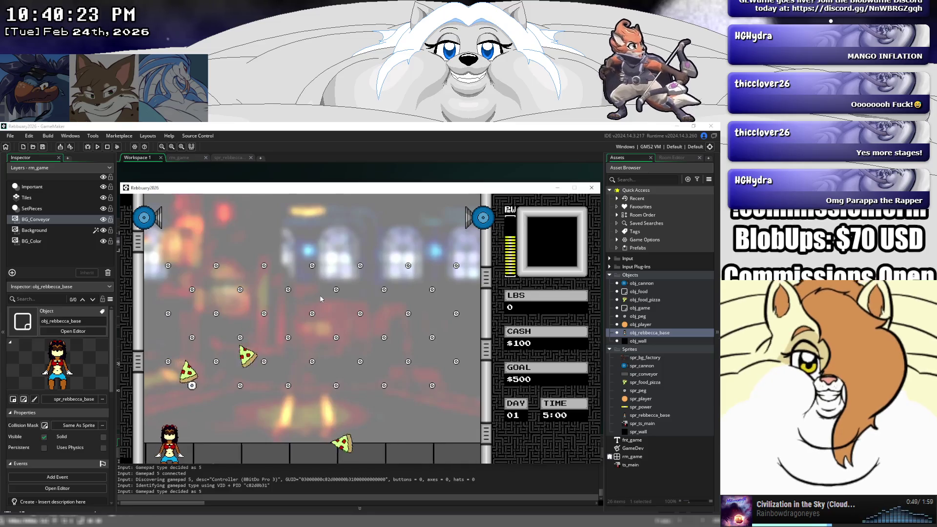
key(Right)
key(Right)
key(Left)
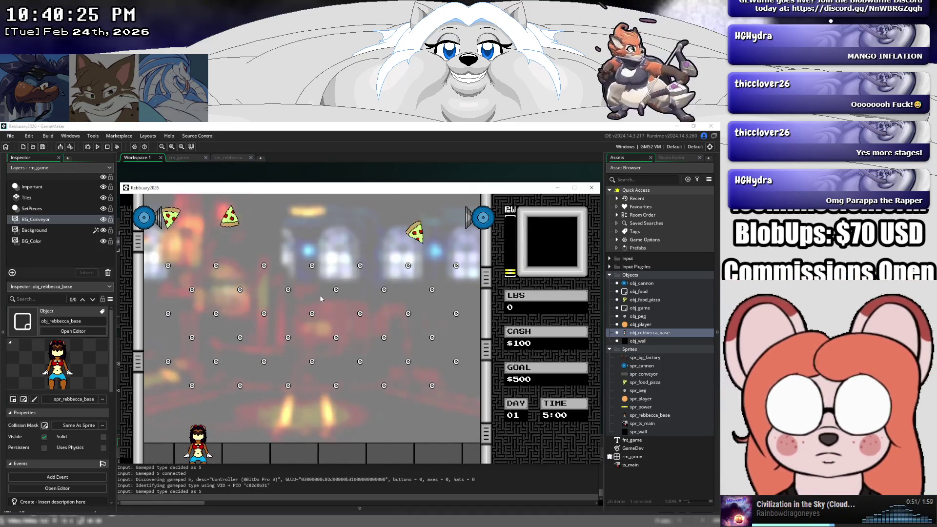
key(Right)
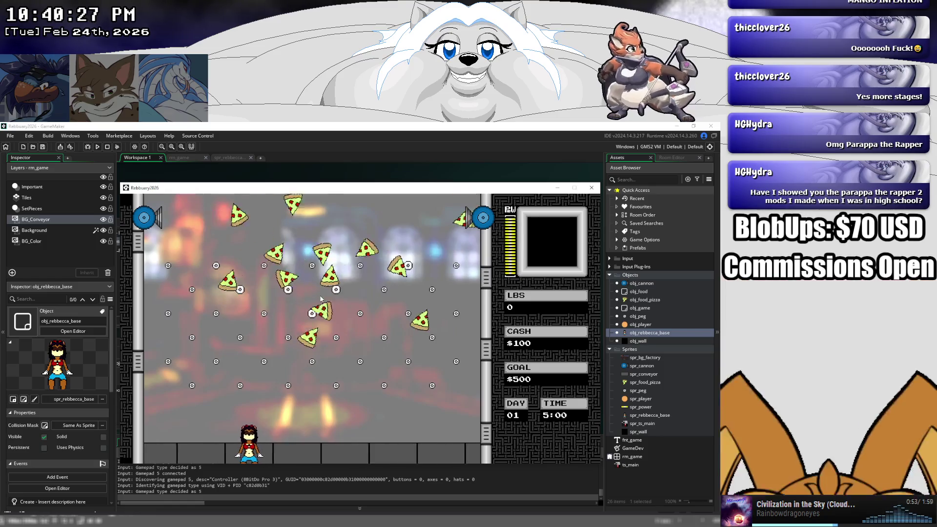
key(Right)
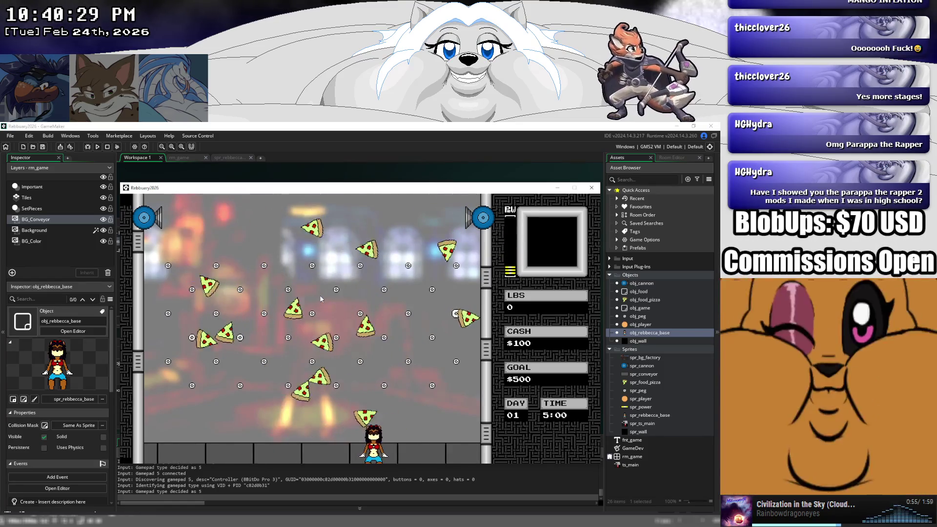
key(Left)
key(Left)
key(Right)
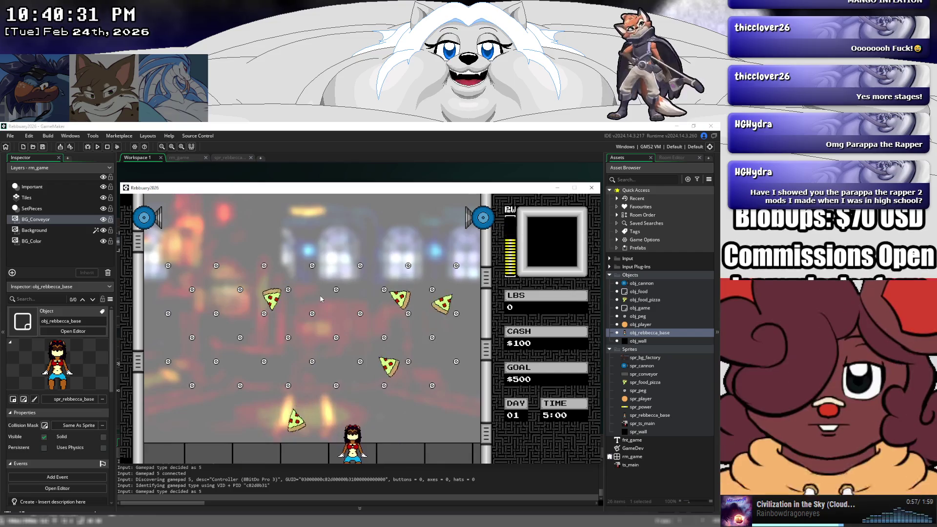
key(Left)
key(Right)
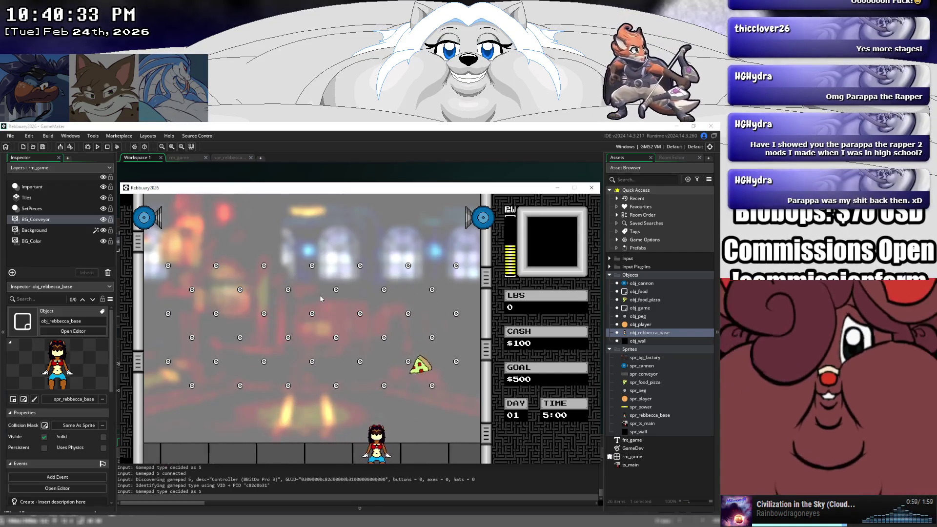
key(Left)
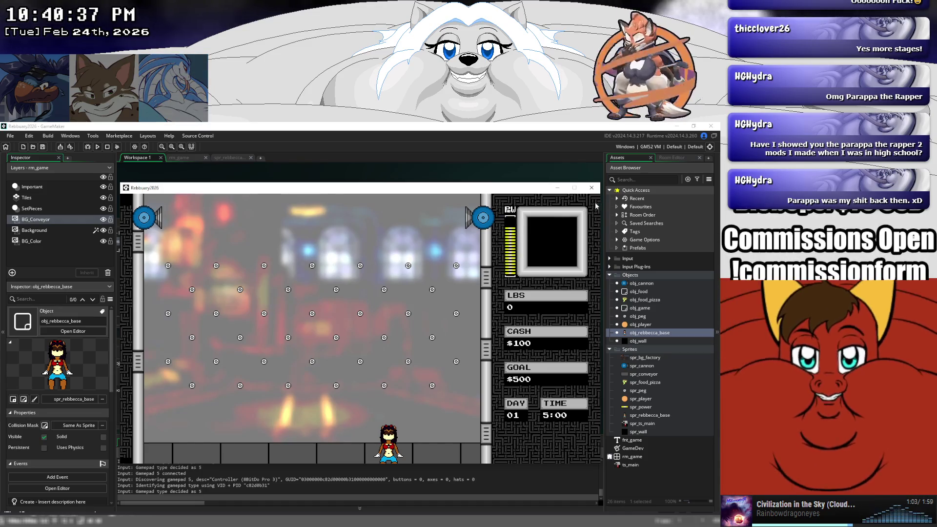
key(Escape)
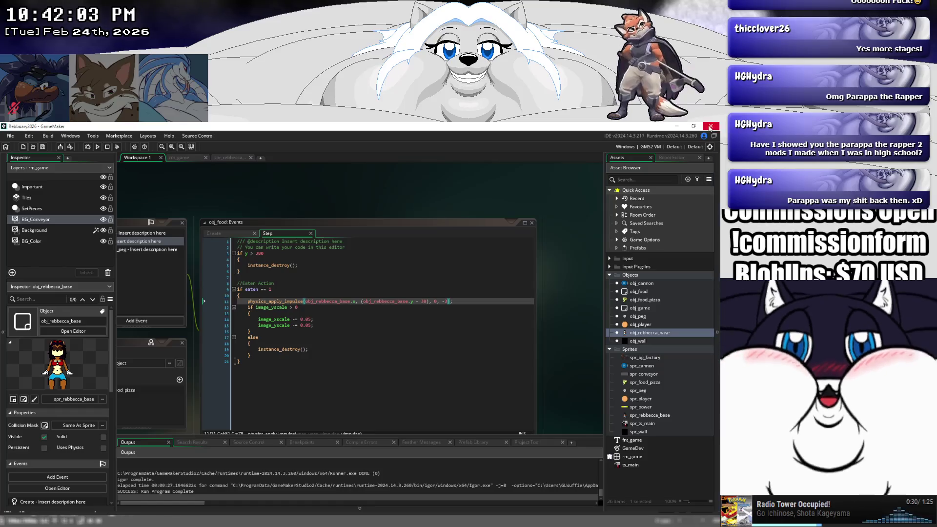
- Switch from GameMaker to Aseprite showing Rebb26.aseprite
key(alt+Tab)
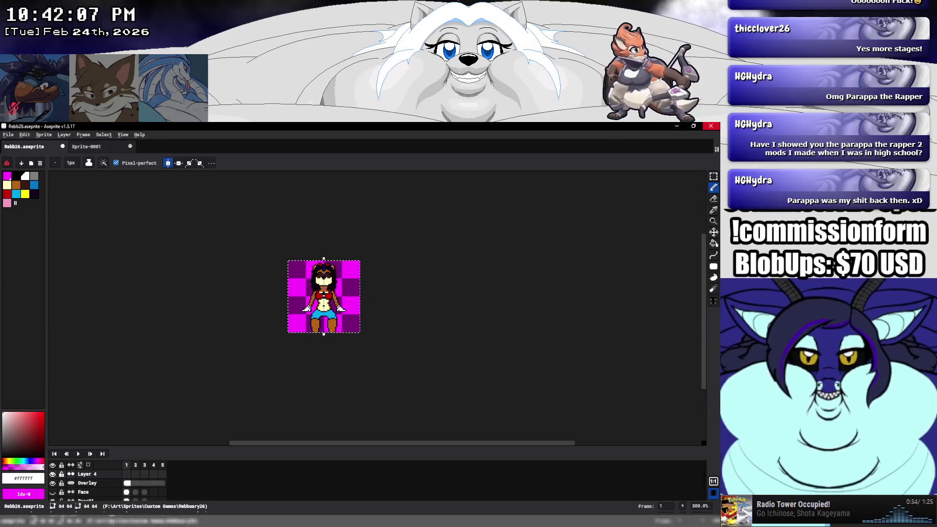
- Quit Aseprite, discarding unsaved changes to both Rebb26.aseprite and Sprite-0001
key(ctrl+q)
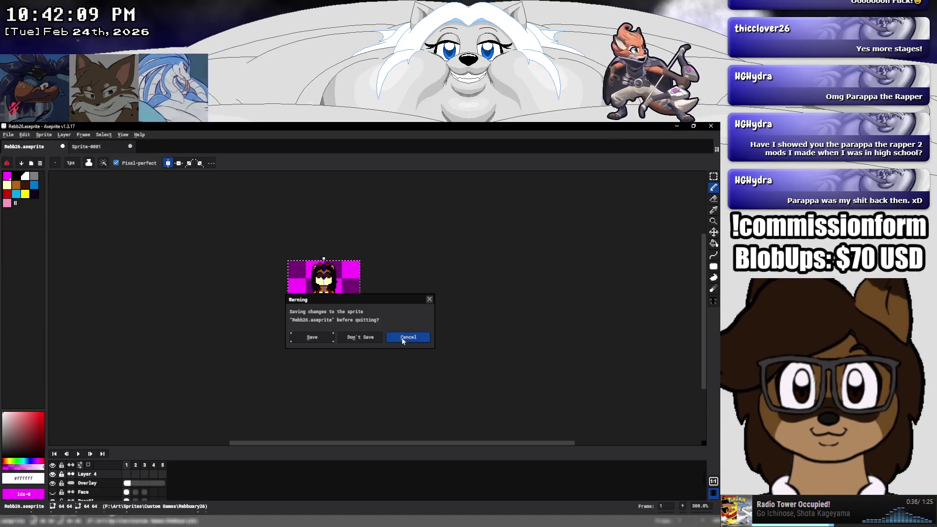
click(316, 340)
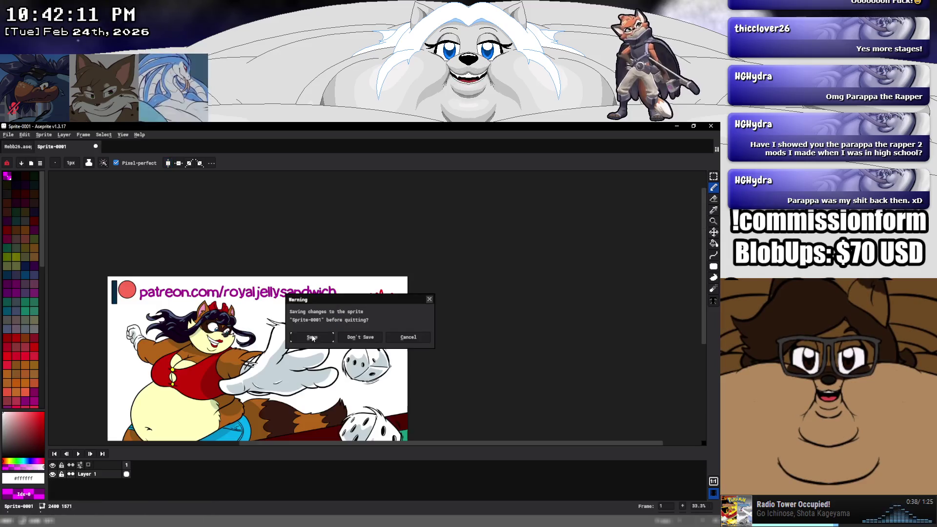
click(365, 338)
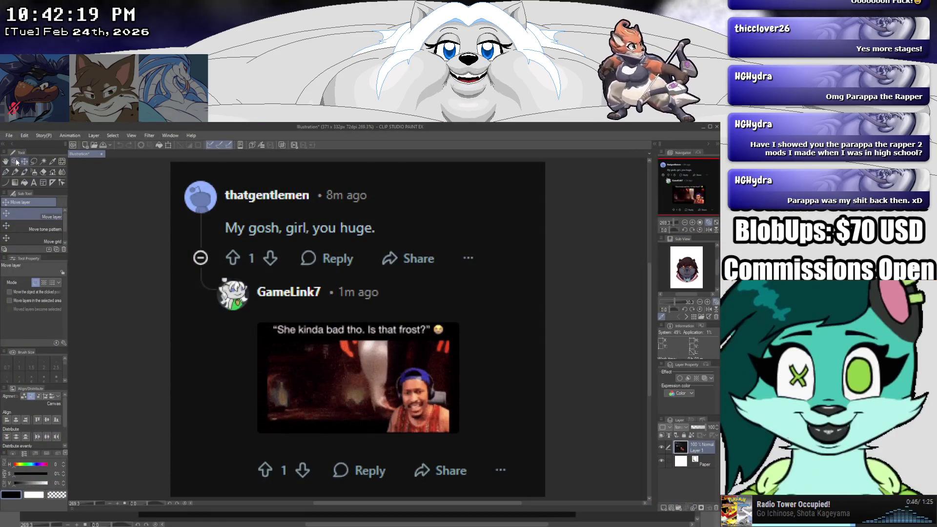
- Create a new blank 228×228 canvas
click(10, 136)
click(25, 144)
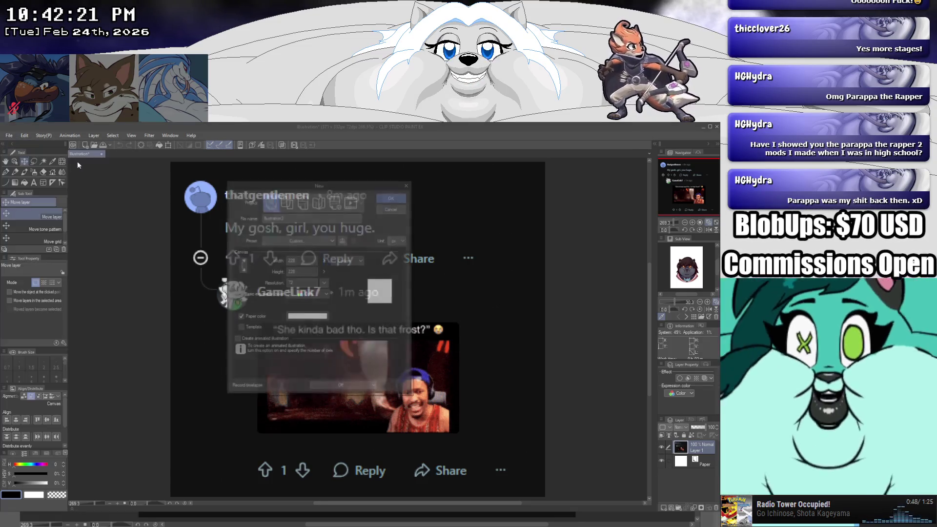
click(404, 196)
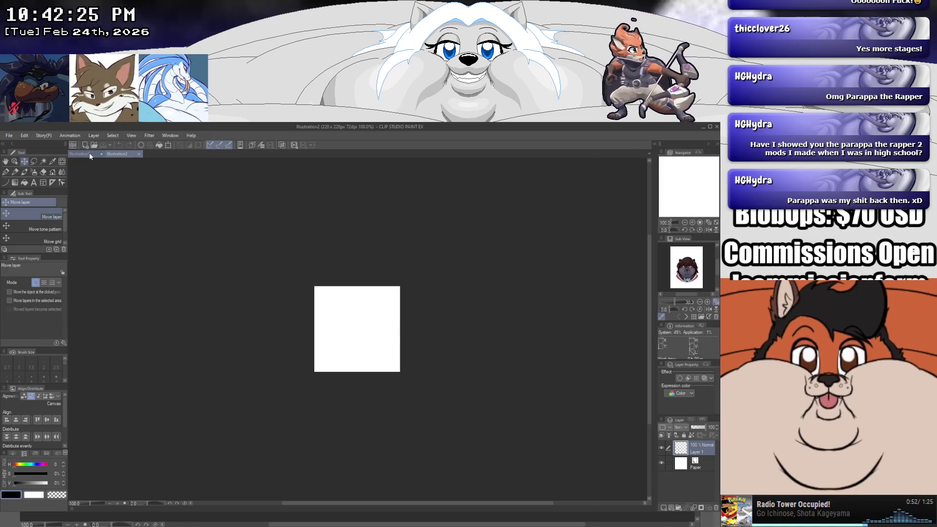
- Close the Reddit-screenshot illustration without saving
click(99, 155)
click(102, 154)
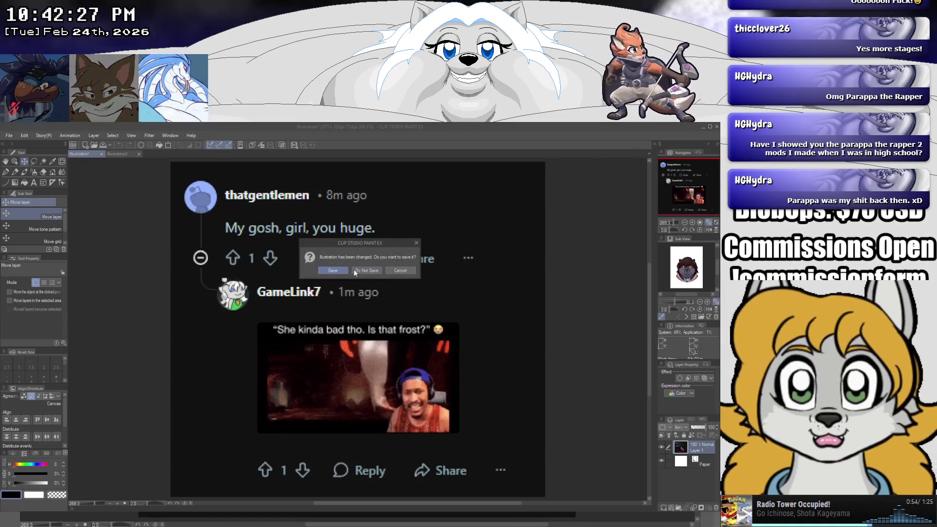
click(353, 269)
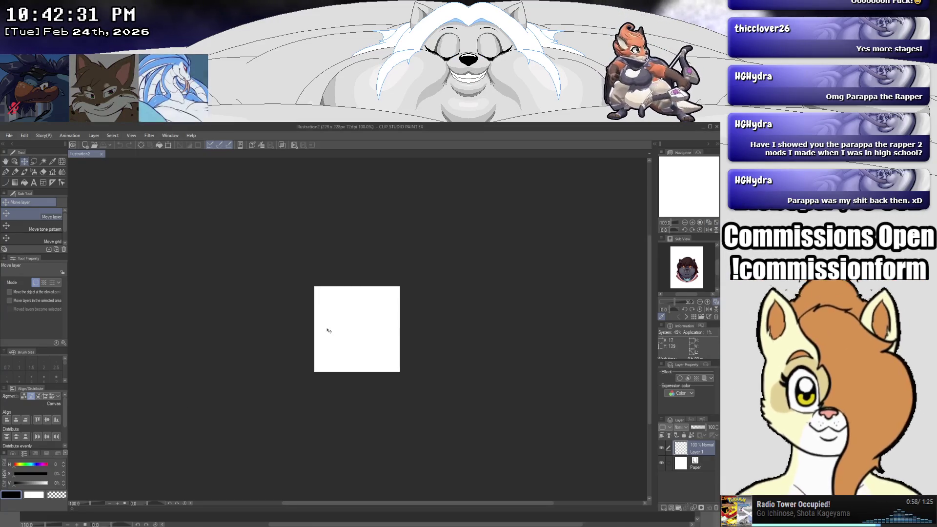
scroll(340, 333, up, 5)
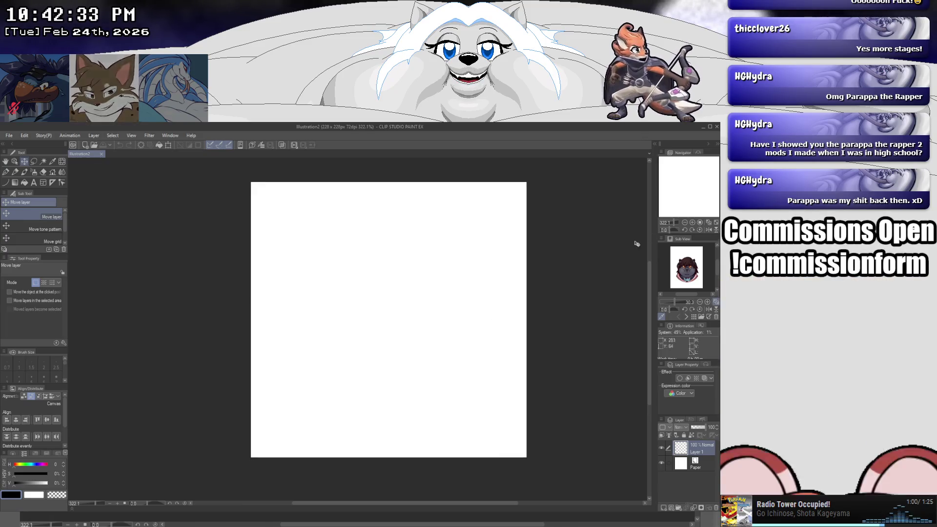
drag(442, 351, 413, 354)
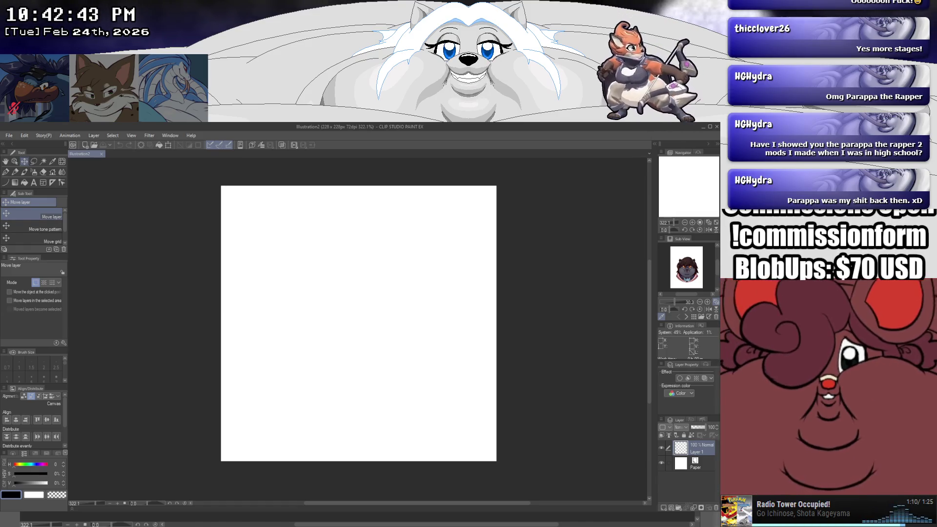
- Open the recent file ZChewo.clip with the cat icon
click(9, 135)
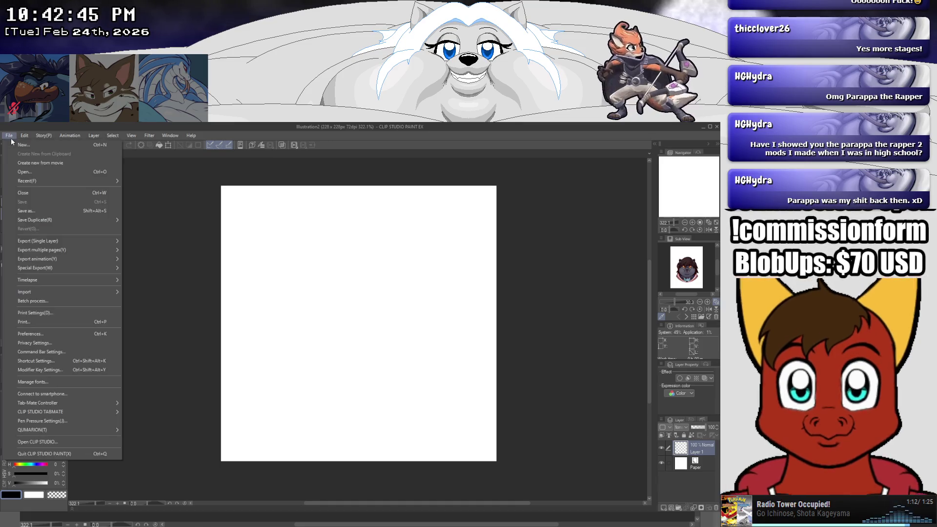
mouse_move(27, 180)
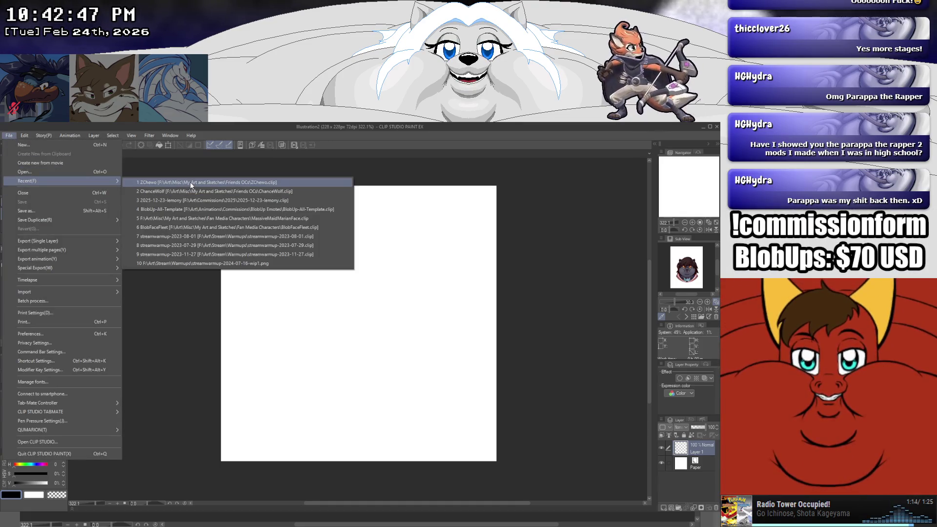
click(189, 182)
scroll(385, 349, up, 5)
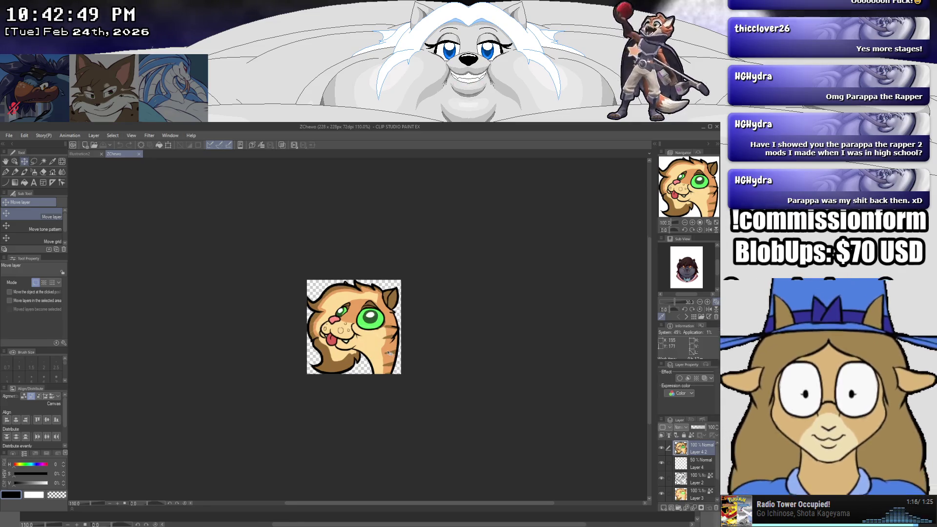
- Open the recent file ChanceWolf.clip with the wolf icon
click(10, 137)
mouse_move(27, 181)
click(154, 189)
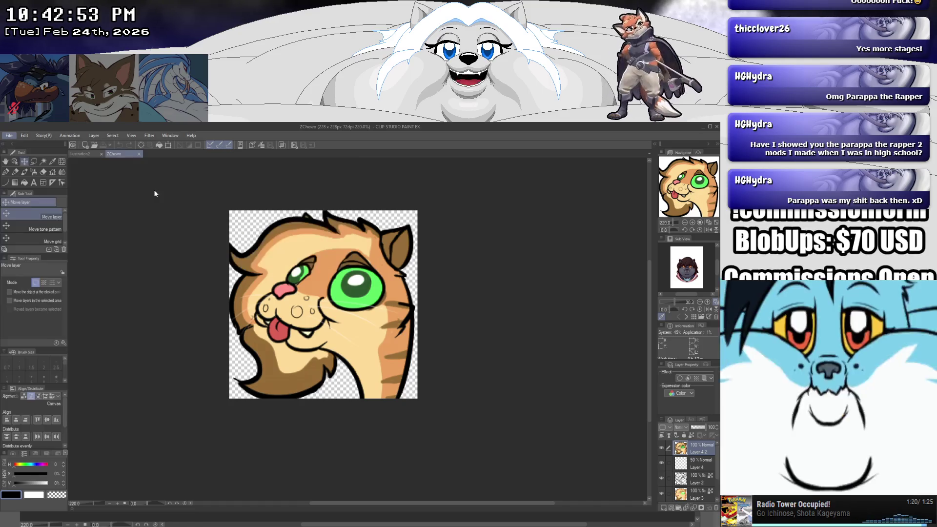
scroll(195, 274, up, 3)
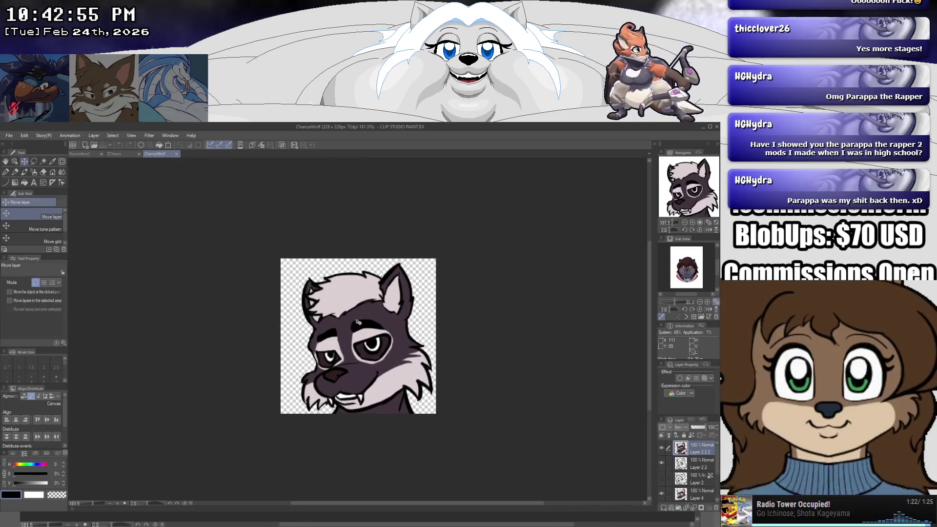
click(8, 137)
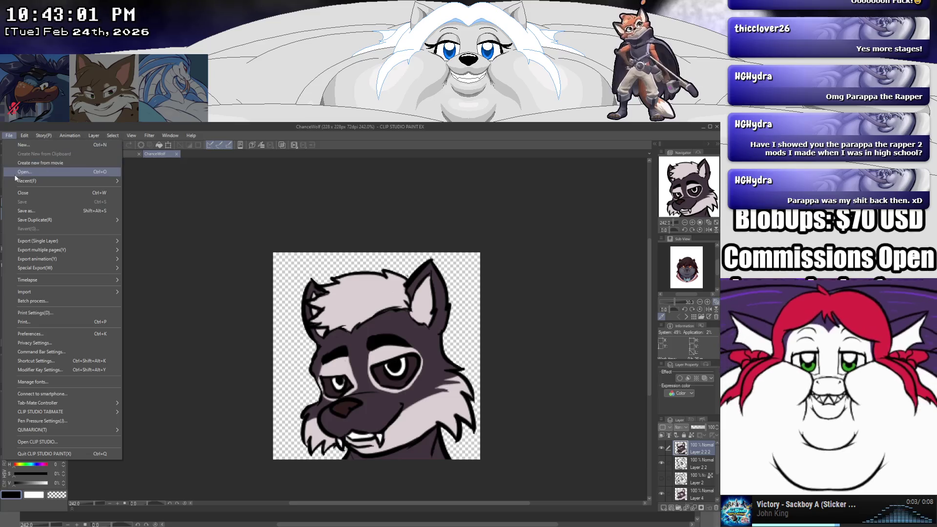
mouse_move(48, 181)
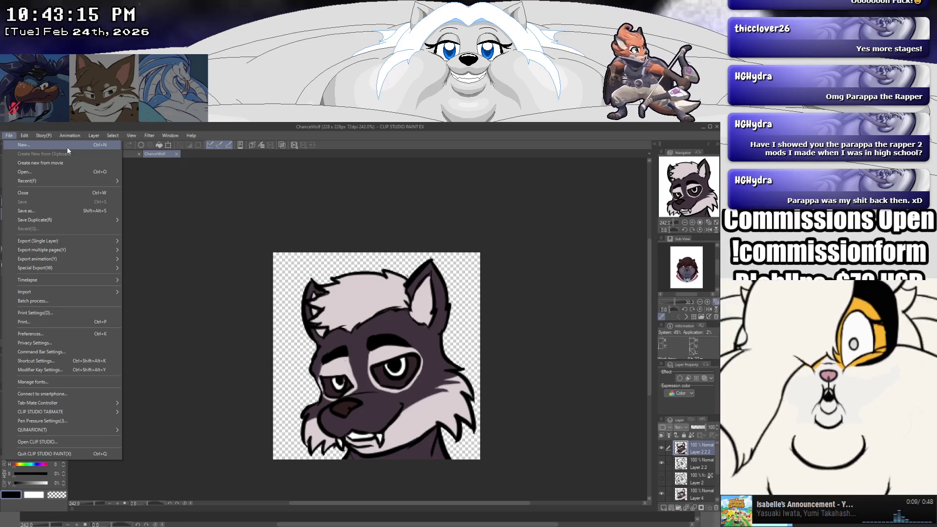
- Look through the new-canvas size presets, then cancel without creating a canvas
click(66, 147)
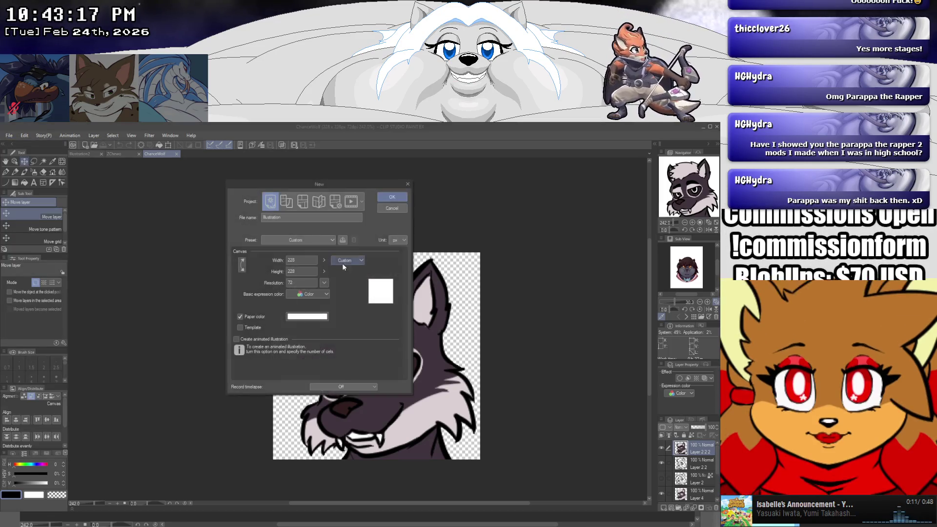
click(330, 239)
click(394, 213)
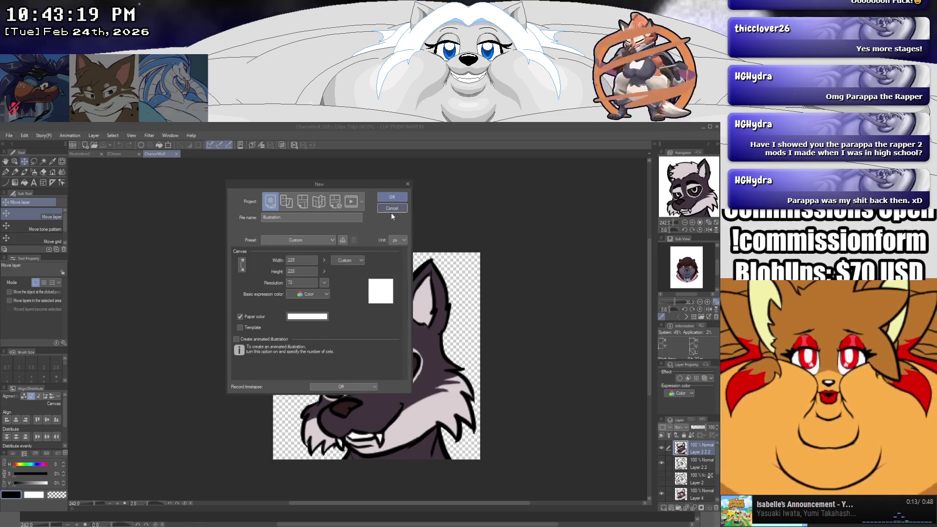
click(392, 209)
- Hide all palettes and switch to the blank canvas document
click(8, 136)
click(10, 135)
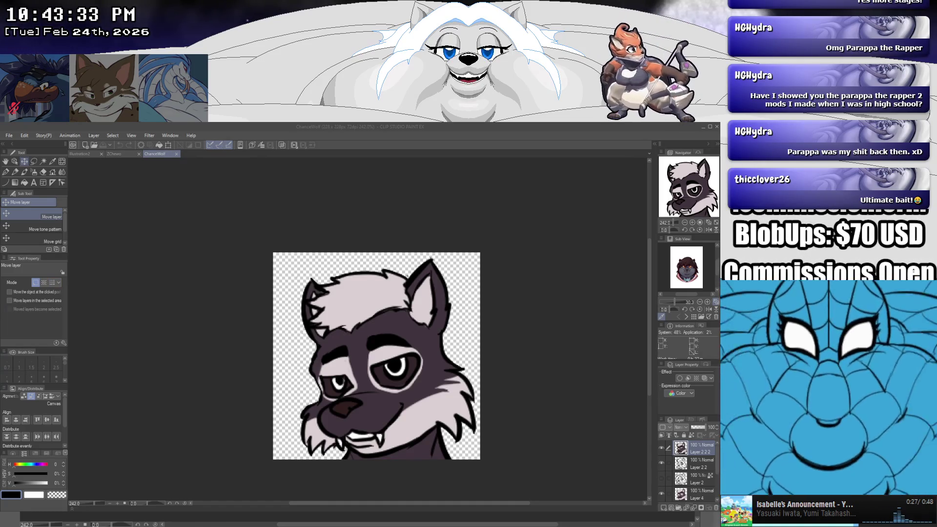
key(Tab)
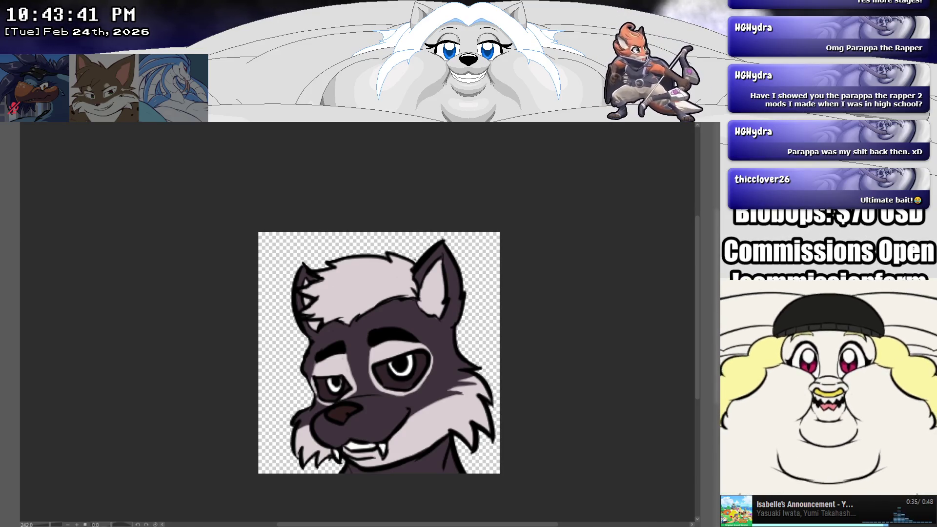
key(ctrl+Tab)
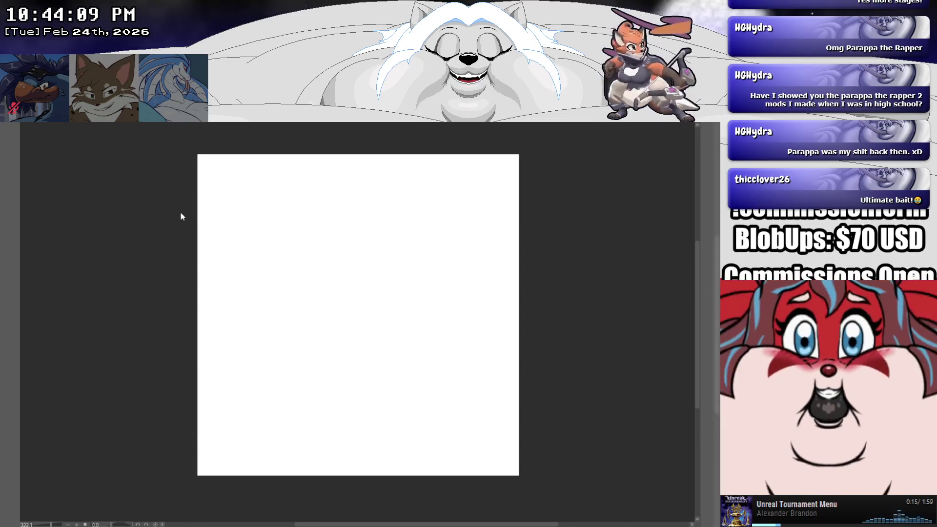
- Bring the Archipelago tile-grid meme image to the front and zoom in on it
key(ctrl+Tab)
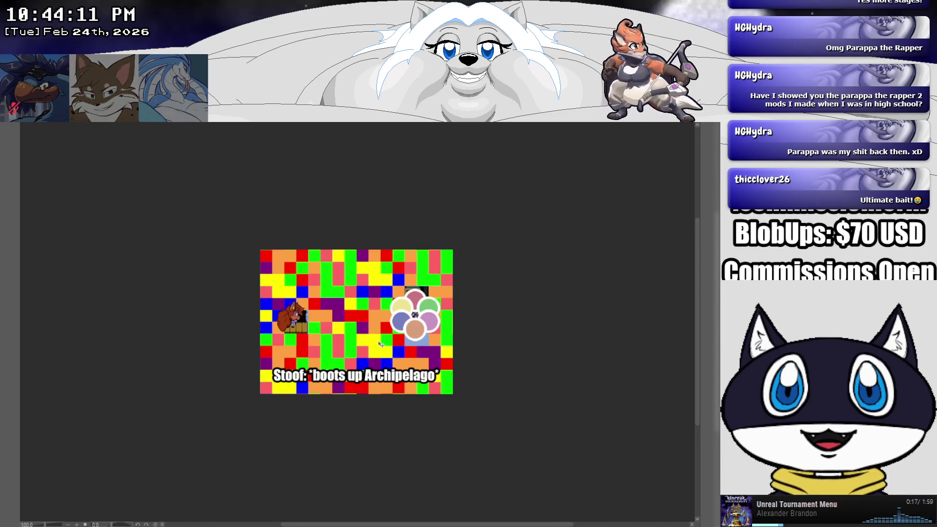
scroll(349, 331, up, 2)
scroll(342, 327, up, 3)
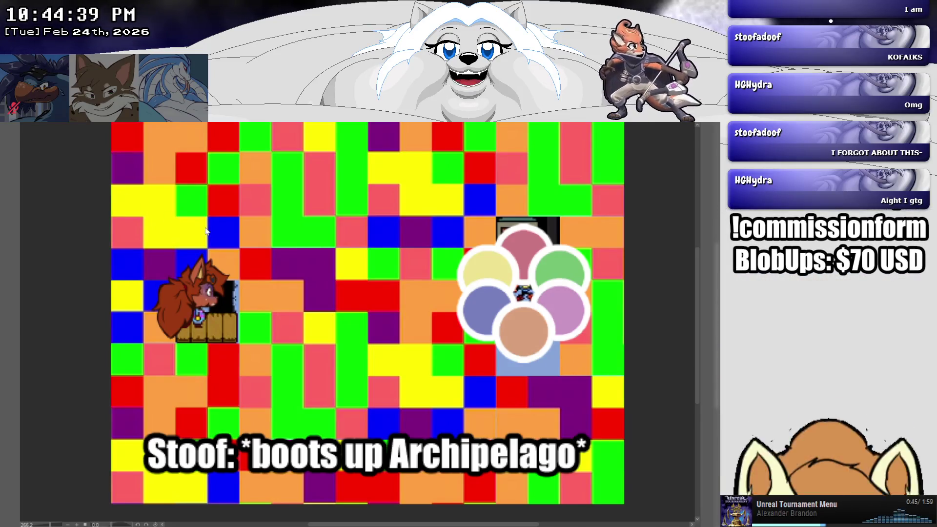
key(ctrl+w)
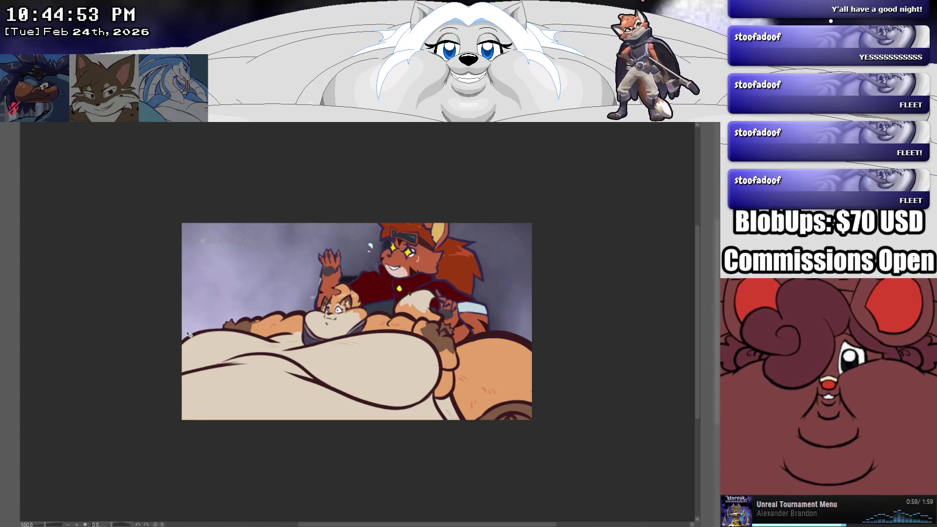
click(242, 122)
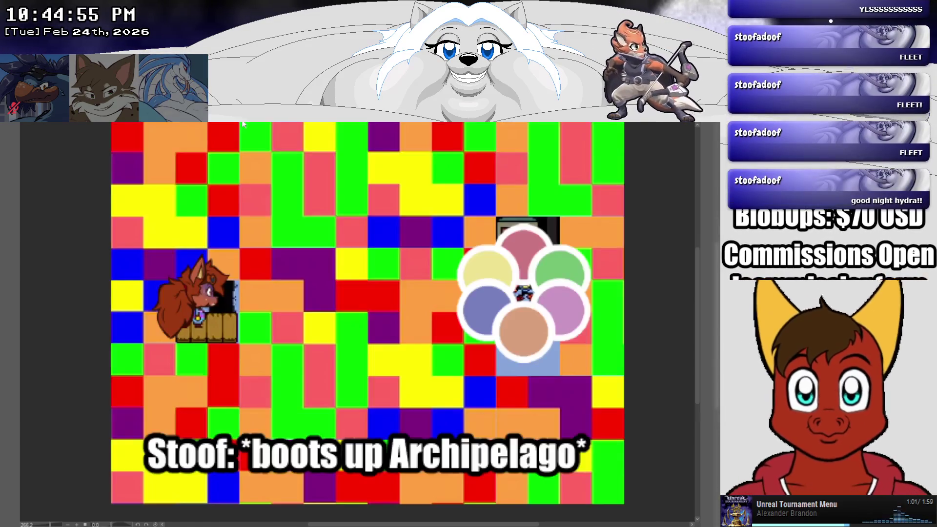
- Step through the open documents past the wolf and cat emotes to the full-body line-art sketch
click(243, 120)
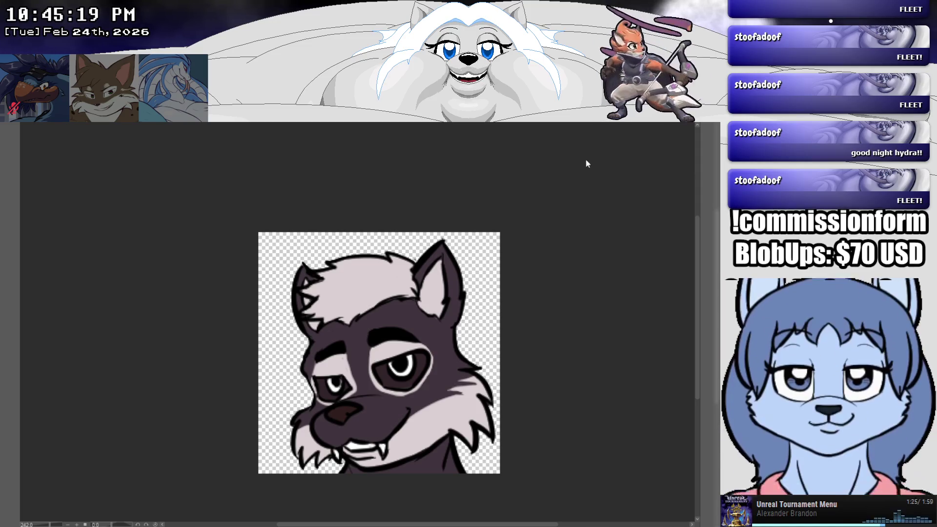
key(ctrl+Tab)
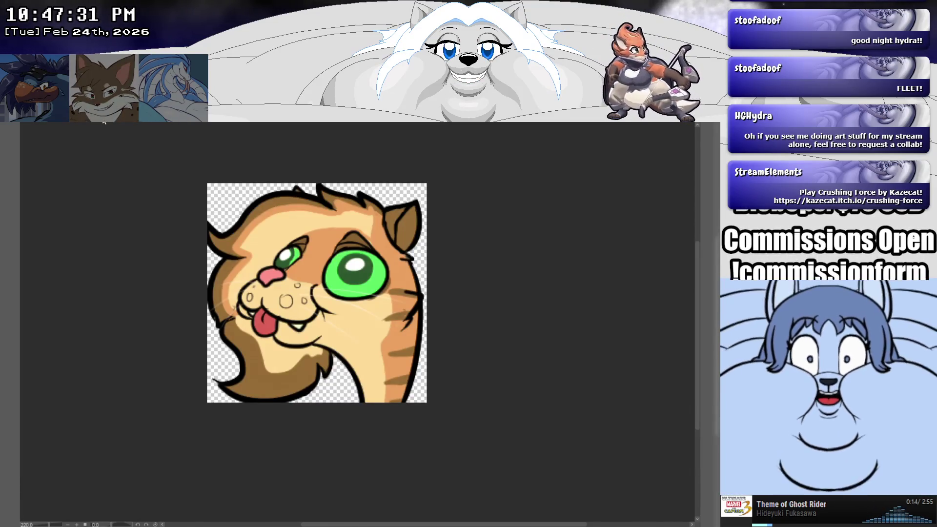
click(104, 123)
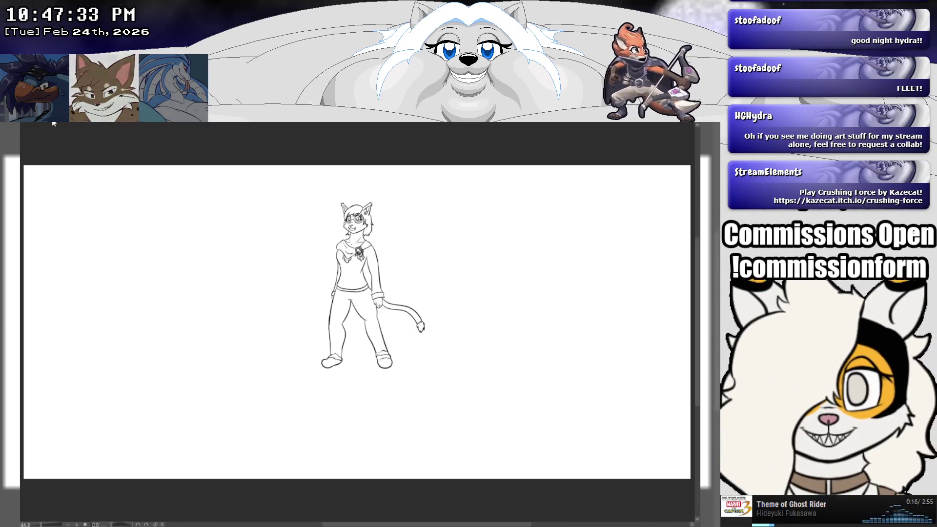
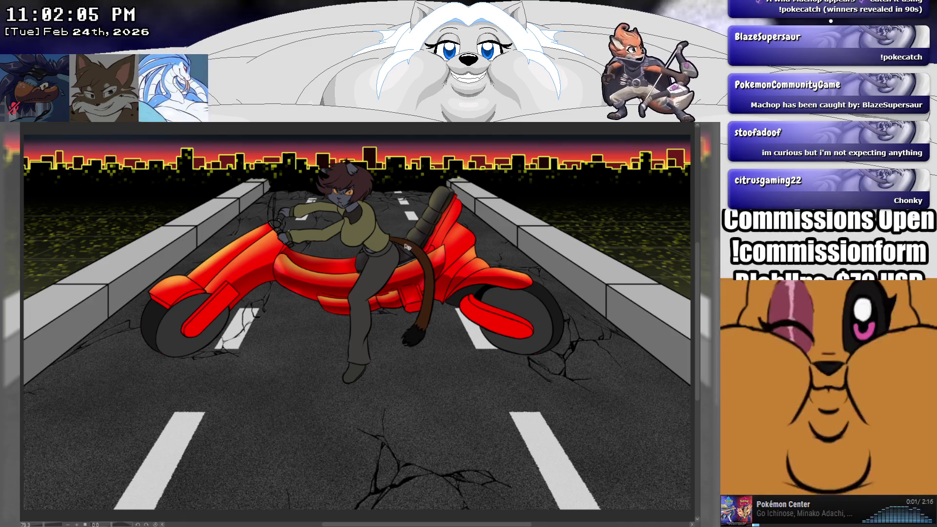
- Zoom out so more of the motorcycle and the road are visible
scroll(342, 159, up, 1)
scroll(339, 154, up, 1)
scroll(339, 154, up, 1)
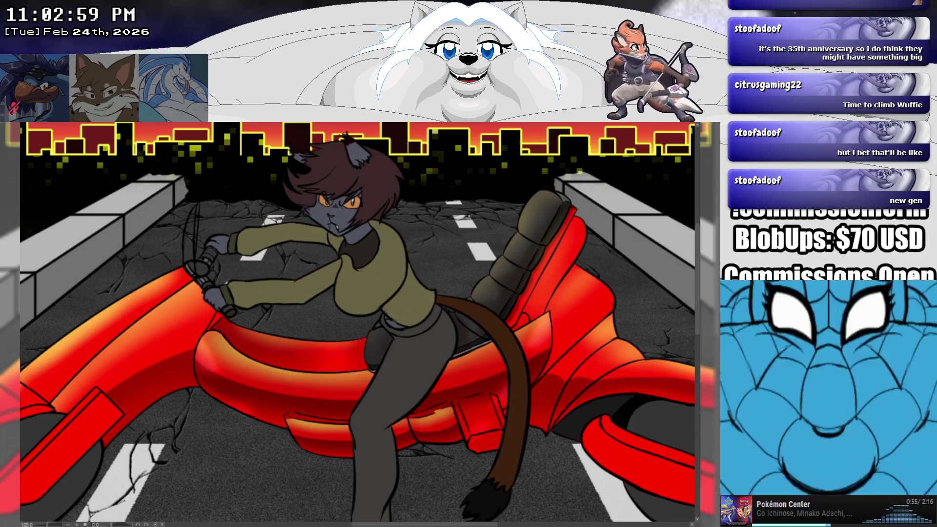
scroll(479, 207, down, 2)
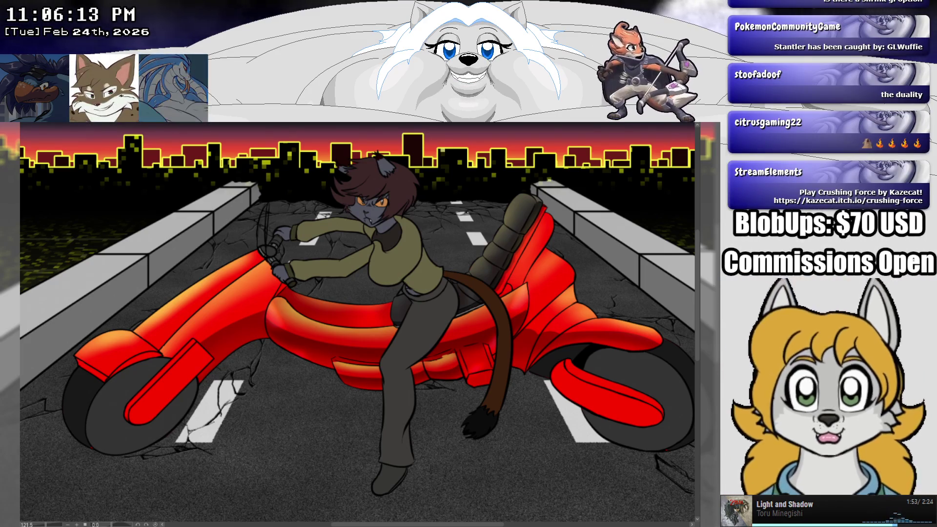
key(ctrl+alt+0)
key(ctrl+minus)
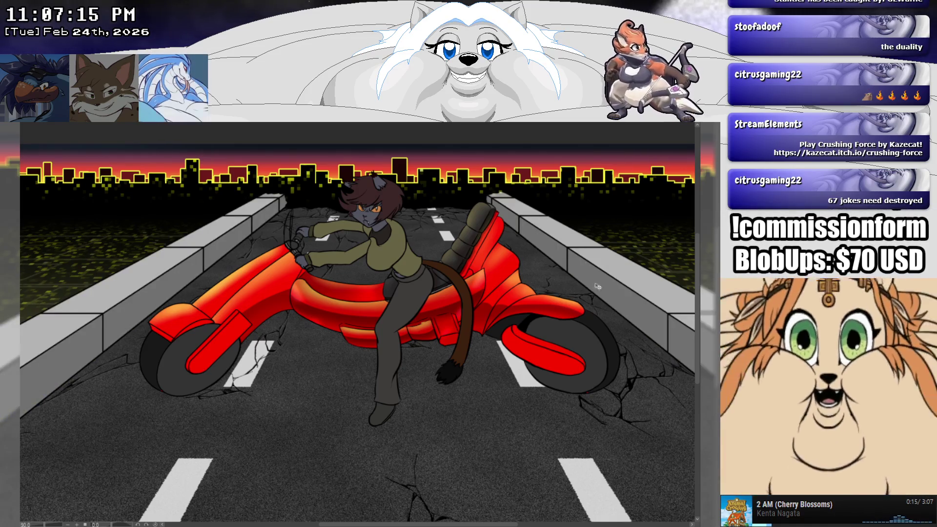
- Zoom in on the right-hand curb top, undo the stray yellow paint, then zoom back out
scroll(506, 192, up, 1)
scroll(506, 192, up, 1)
scroll(506, 192, up, 3)
scroll(507, 196, up, 2)
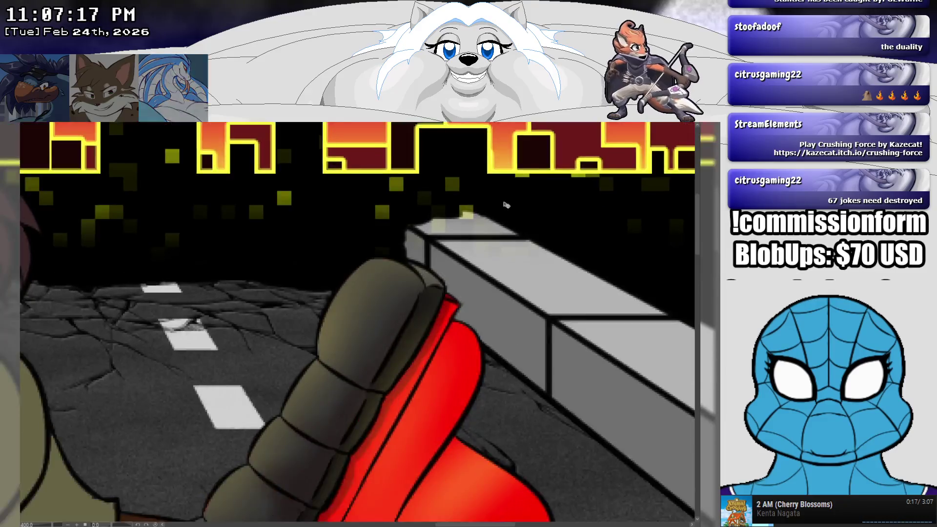
scroll(504, 202, up, 2)
scroll(506, 210, up, 2)
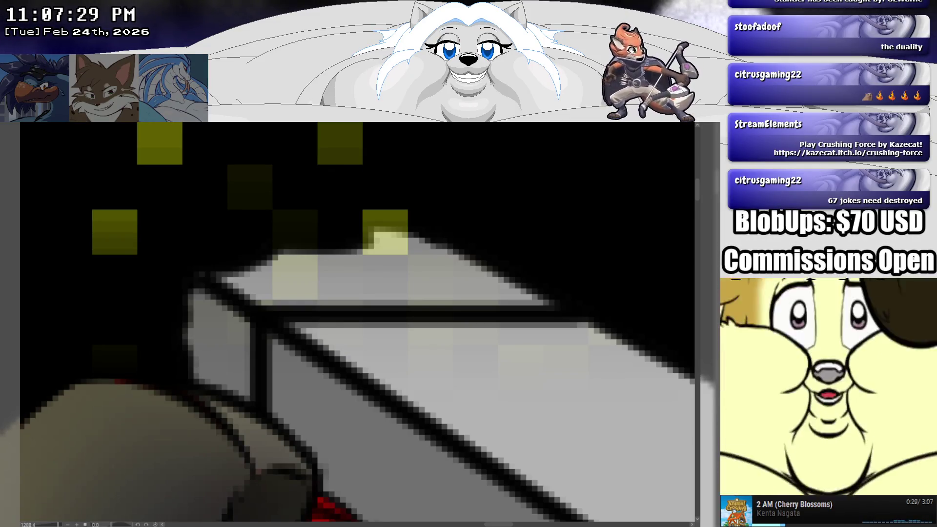
key(ctrl+z)
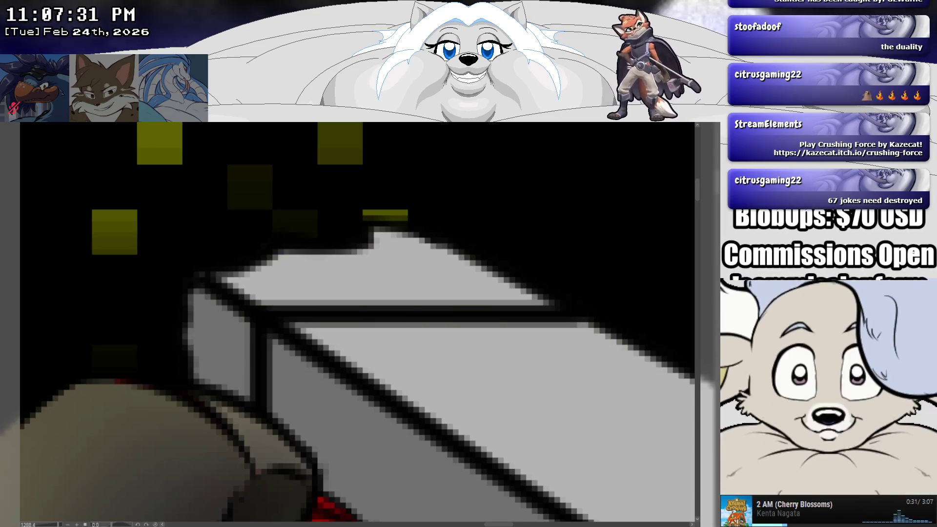
scroll(675, 465, down, 2)
scroll(650, 449, down, 2)
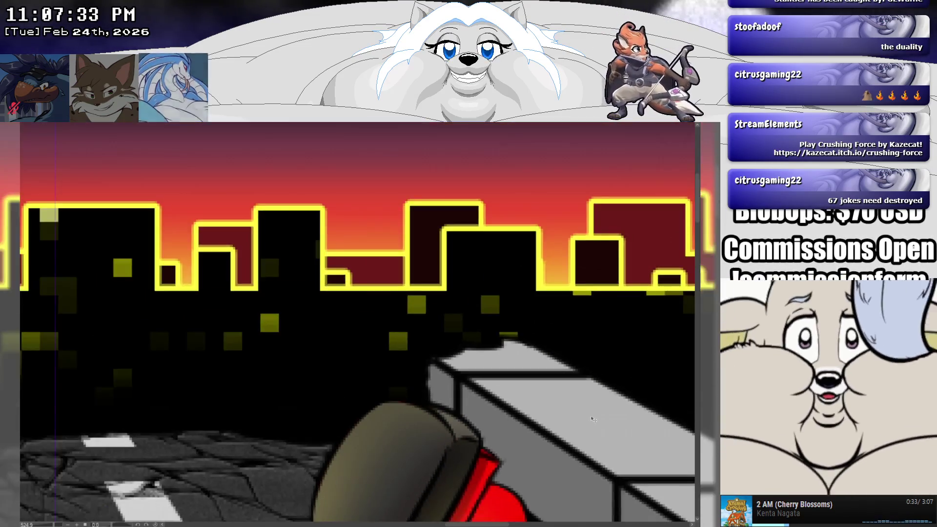
scroll(620, 430, down, 2)
scroll(592, 413, down, 2)
scroll(592, 412, down, 2)
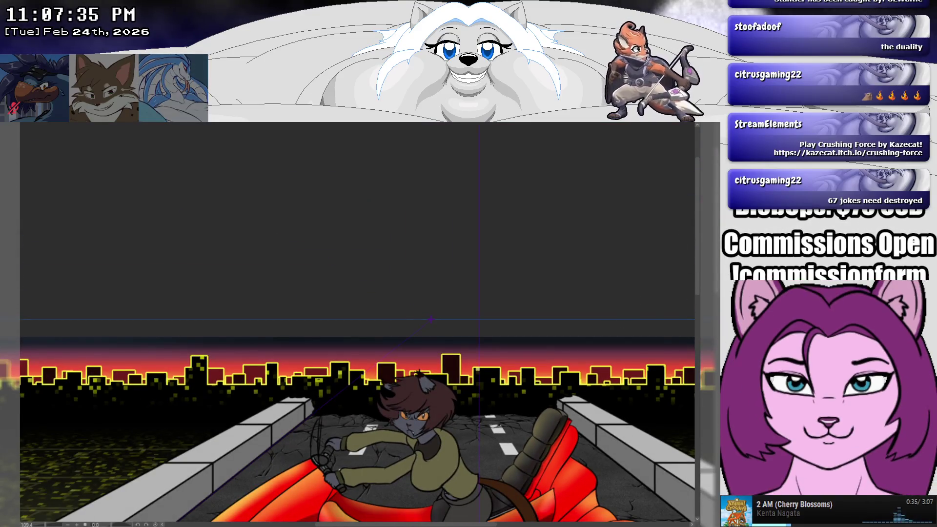
- Zoom in to about 354% on the rider's hands on the handlebars
scroll(647, 284, up, 5)
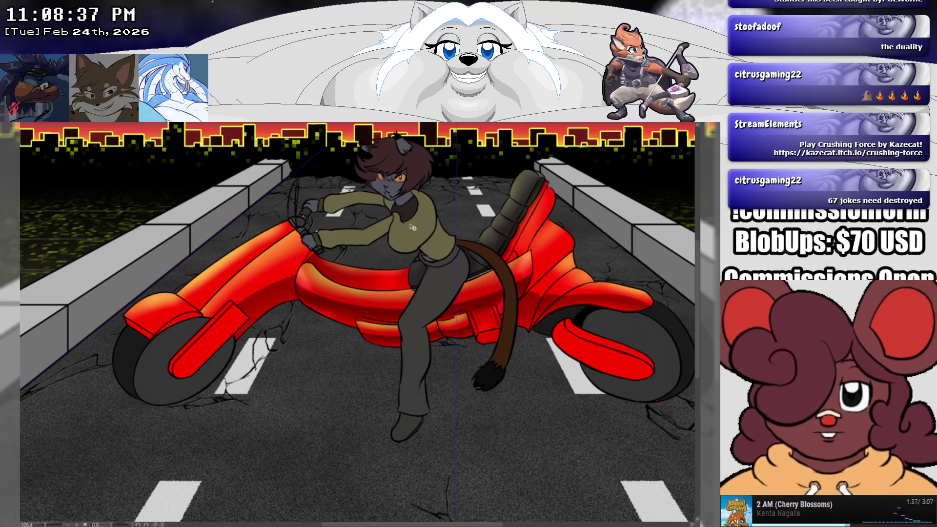
scroll(411, 227, down, 2)
scroll(411, 227, up, 1)
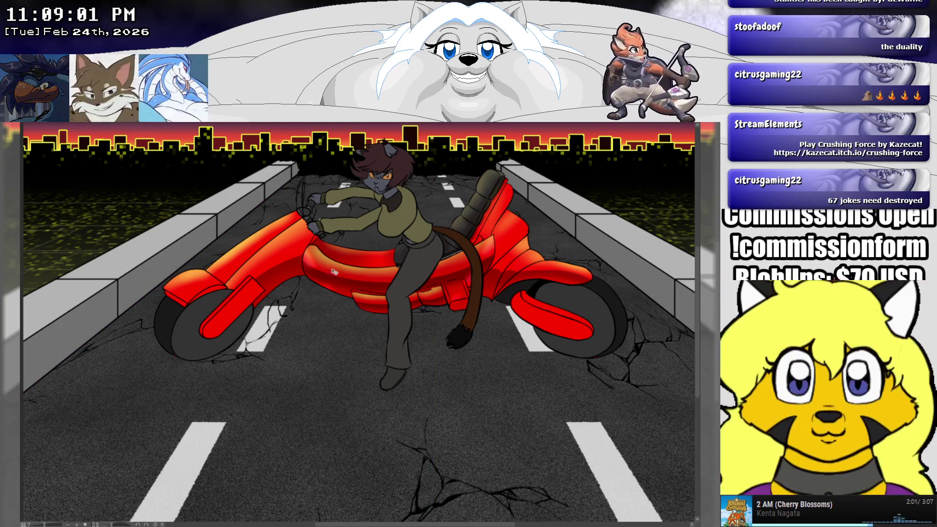
scroll(323, 197, up, 1)
scroll(323, 196, up, 1)
scroll(324, 197, up, 2)
scroll(317, 186, up, 1)
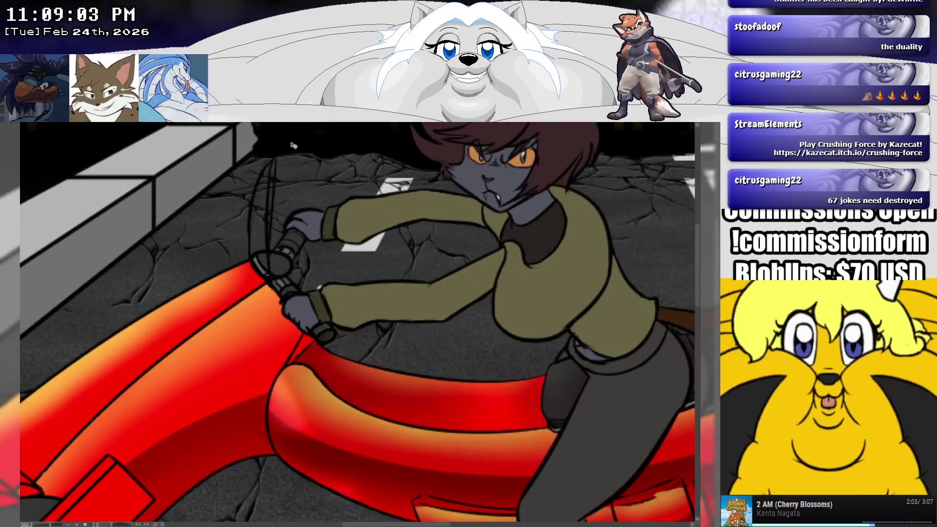
- Paint a white highlight on the handlebar grip and up along the cable
scroll(308, 166, up, 1)
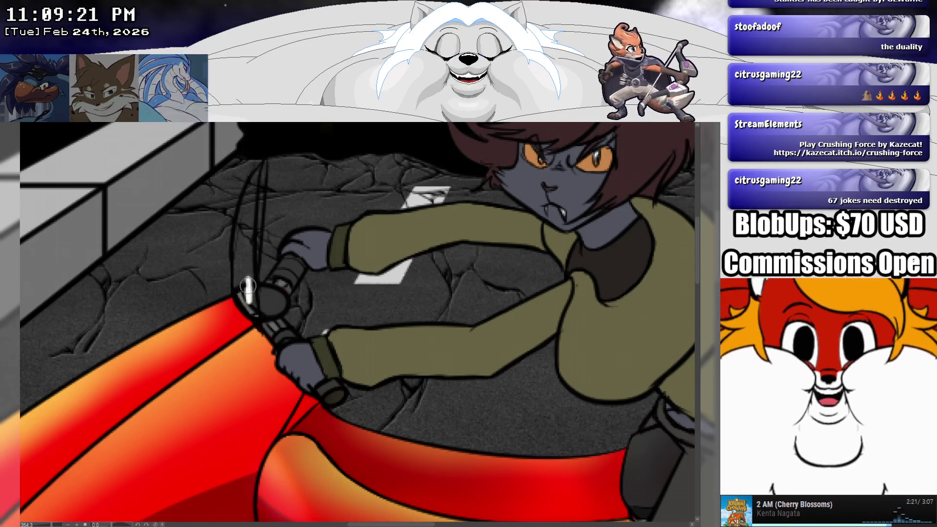
drag(249, 303, 252, 281)
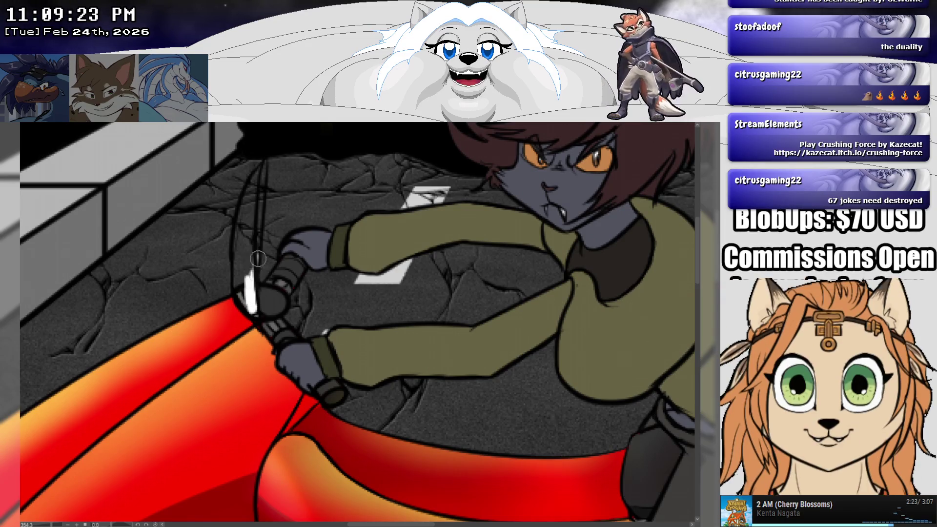
drag(260, 212, 264, 164)
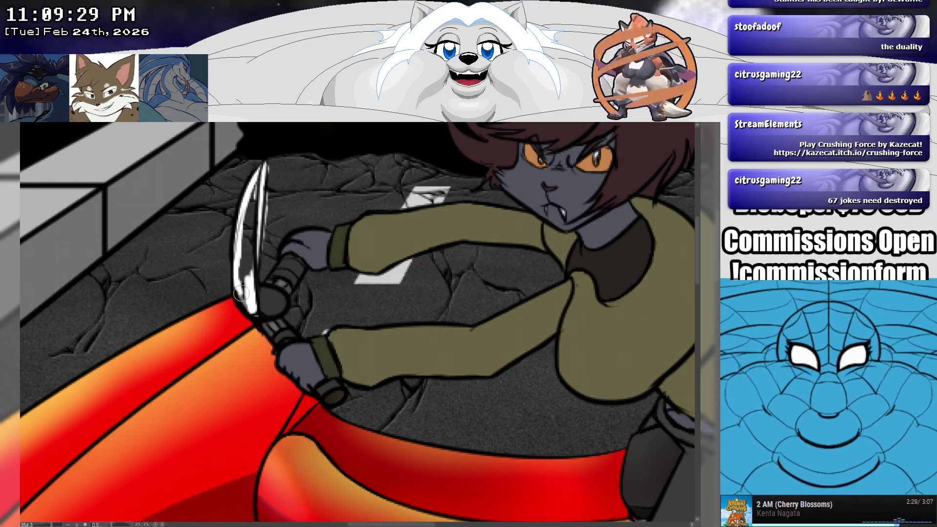
- Add white highlights to the knife blade and smooth its jagged edge with white
drag(259, 268, 256, 244)
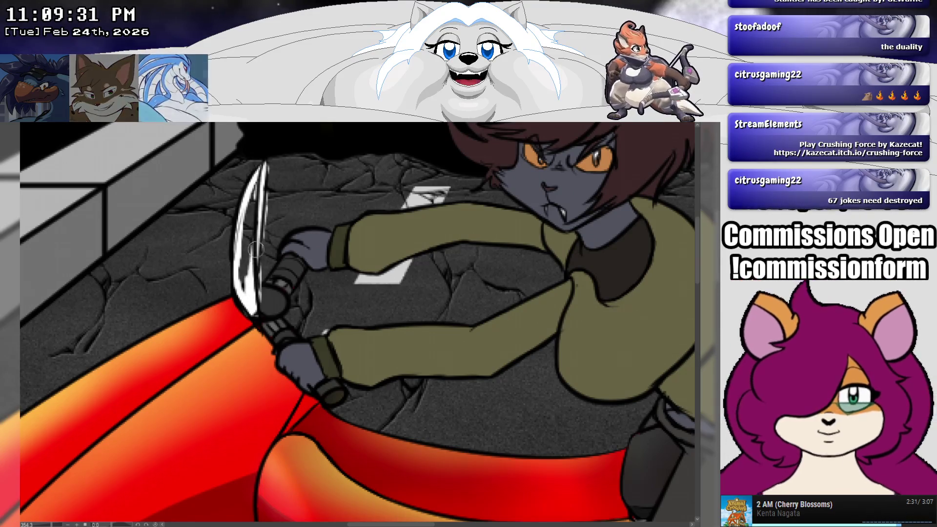
drag(249, 278, 254, 171)
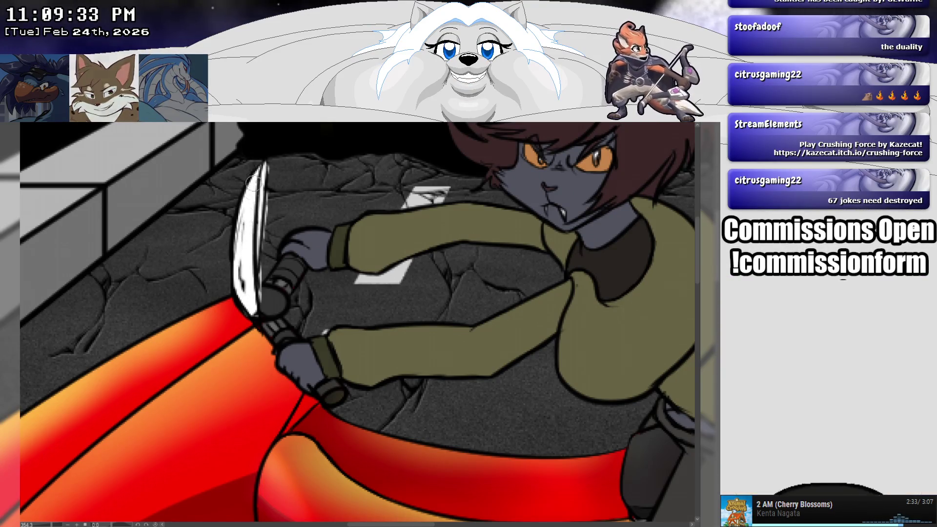
mouse_move(242, 283)
mouse_down()
mouse_move(239, 230)
mouse_move(252, 311)
mouse_up()
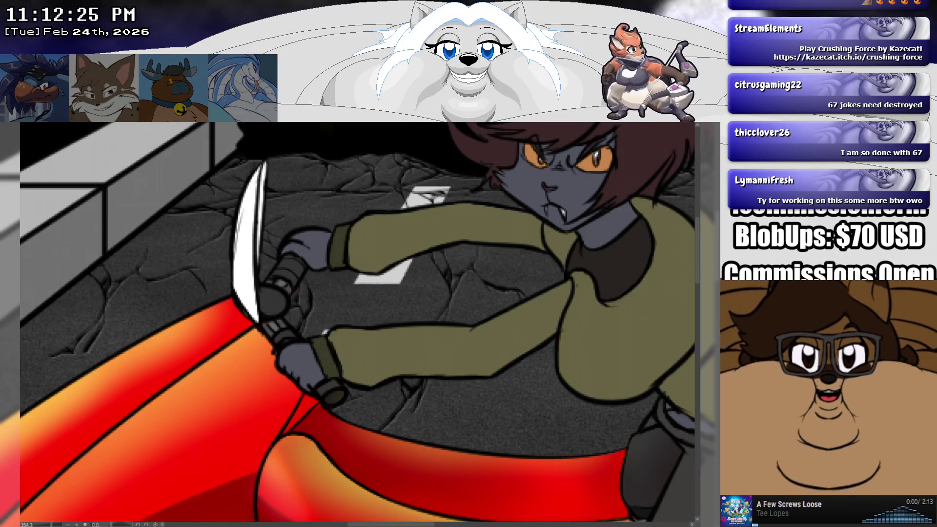
- Fit the whole illustration in the window with Ctrl+0 to review the white blade
key(ctrl+0)
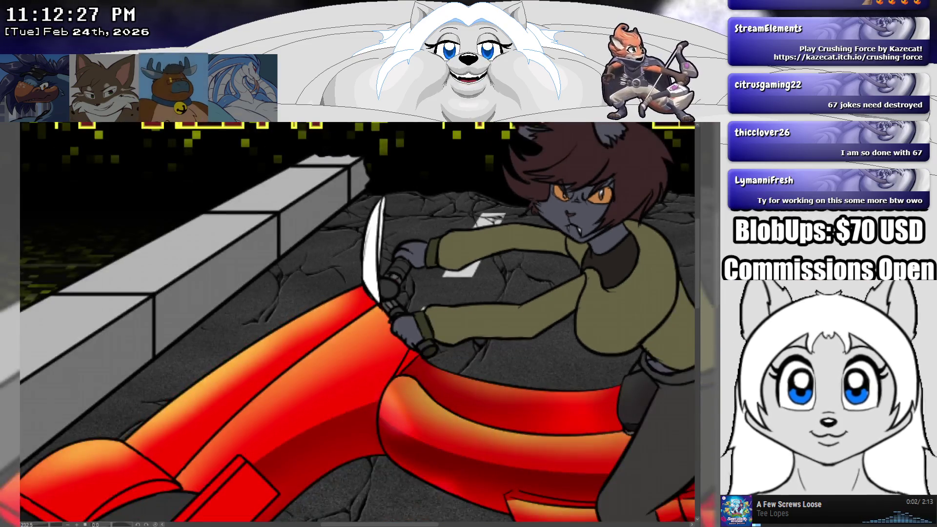
- Zoom out to the full canvas and reveal the blue rough sketch lines over the rider
scroll(420, 390, up, 5)
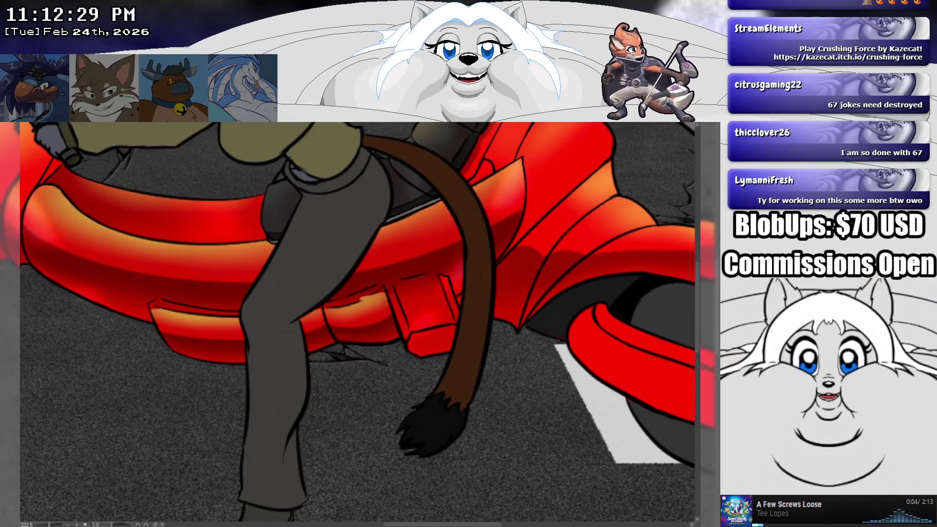
scroll(323, 198, down, 2)
scroll(324, 198, down, 2)
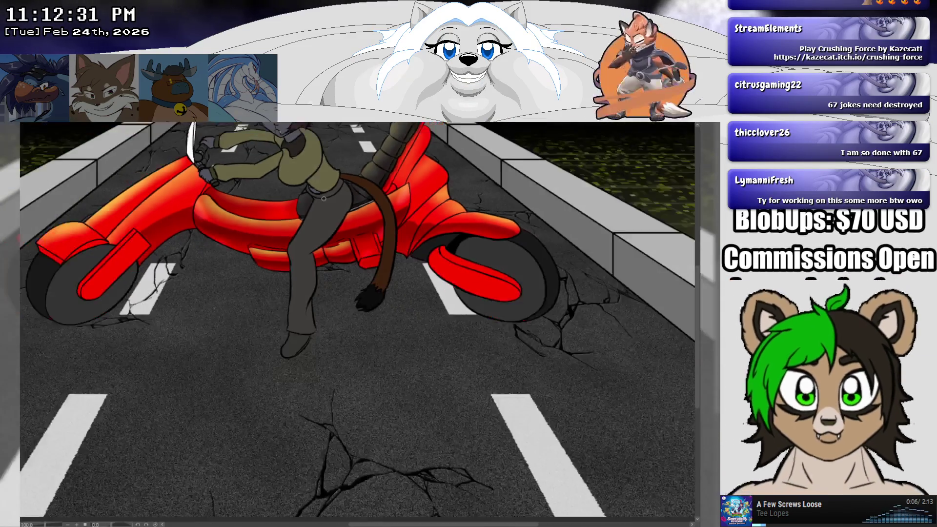
scroll(324, 198, down, 1)
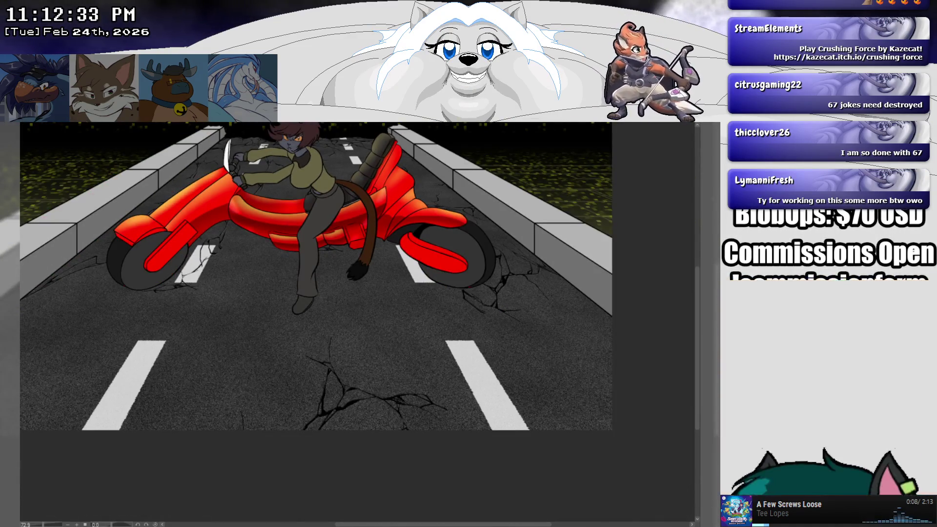
key(ctrl+z)
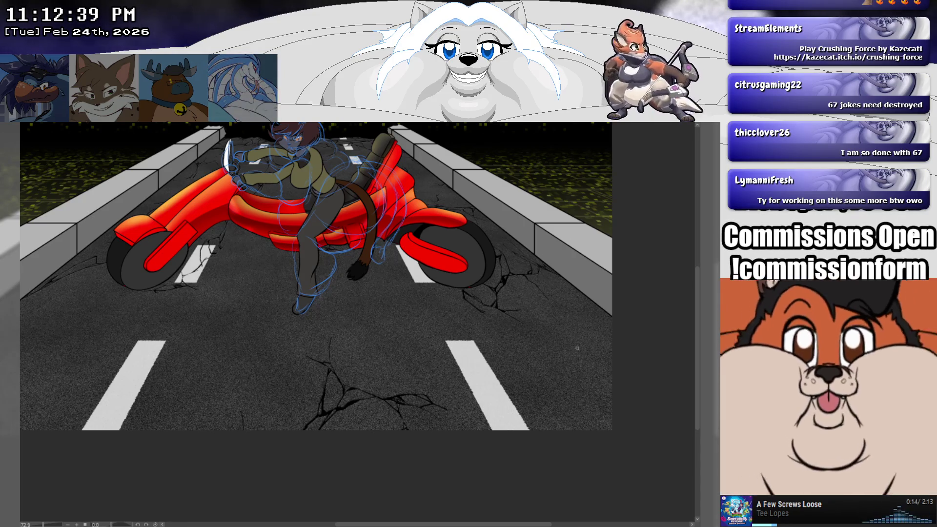
scroll(685, 215, up, 3)
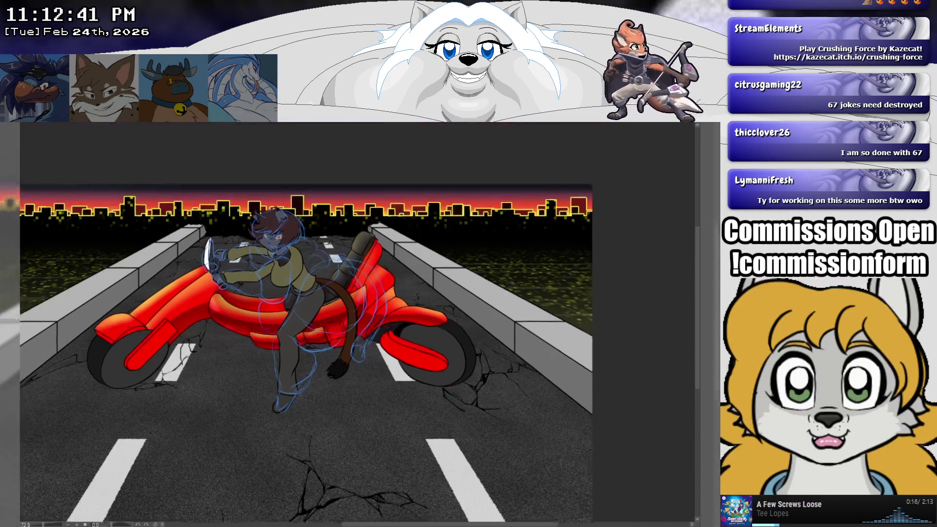
scroll(263, 244, up, 3)
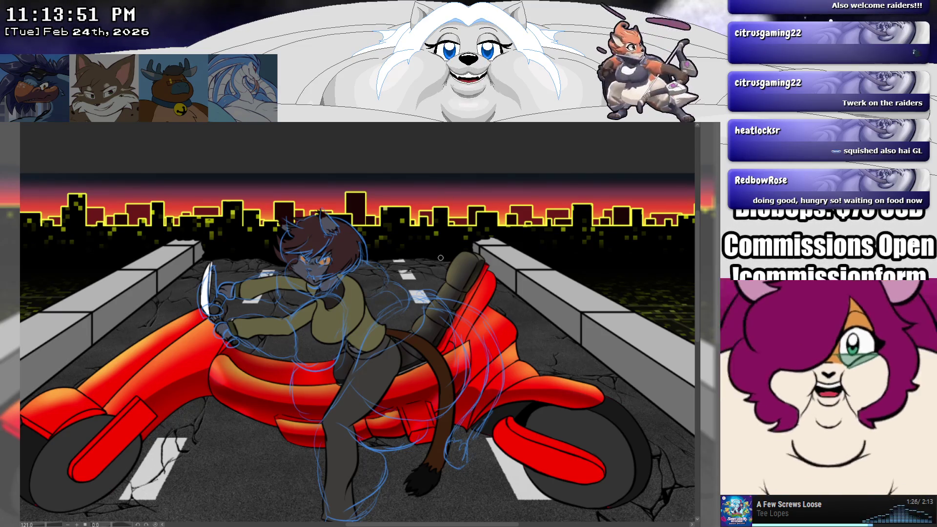
scroll(443, 259, up, 1)
scroll(443, 258, up, 1)
scroll(443, 259, up, 1)
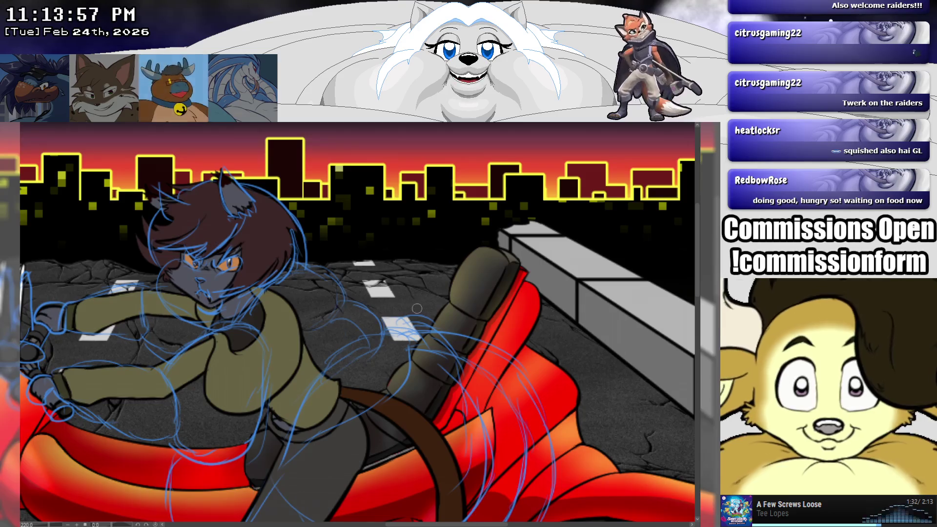
scroll(562, 239, up, 1)
drag(341, 415, 474, 181)
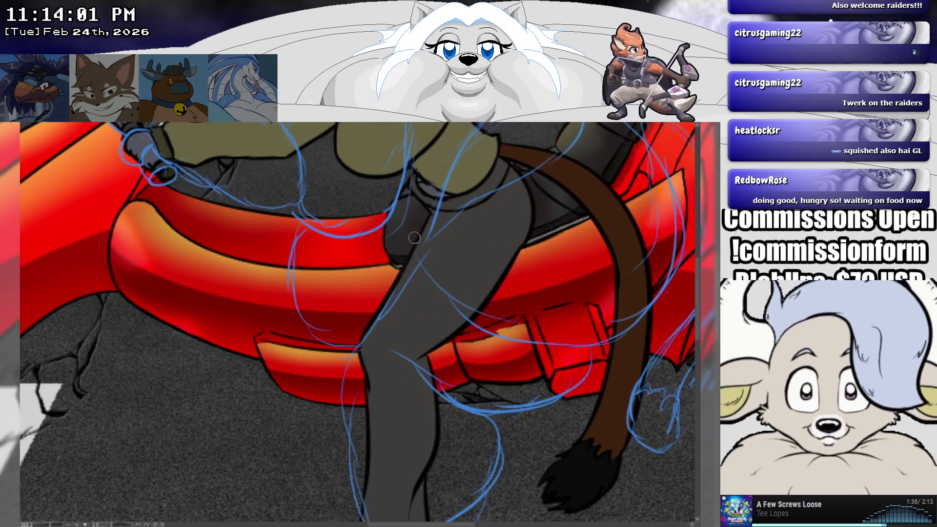
scroll(414, 238, down, 2)
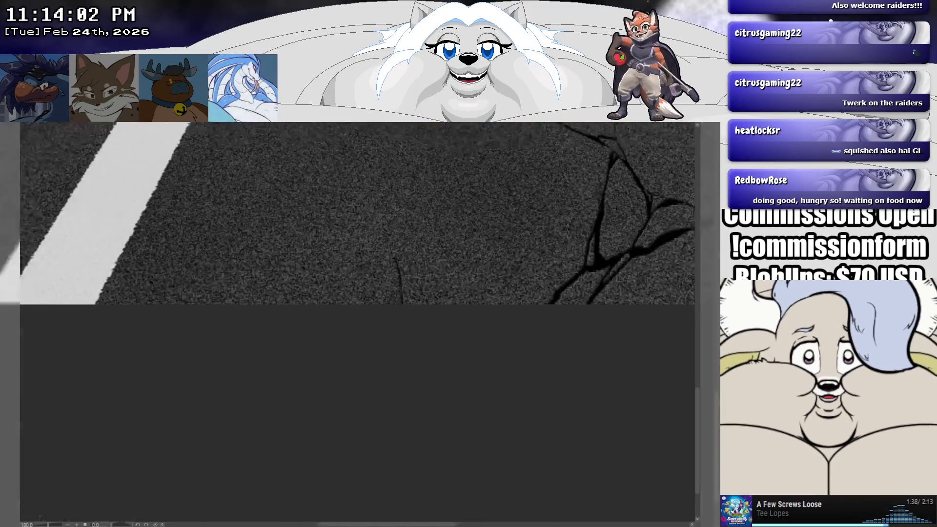
drag(440, 293, 341, 381)
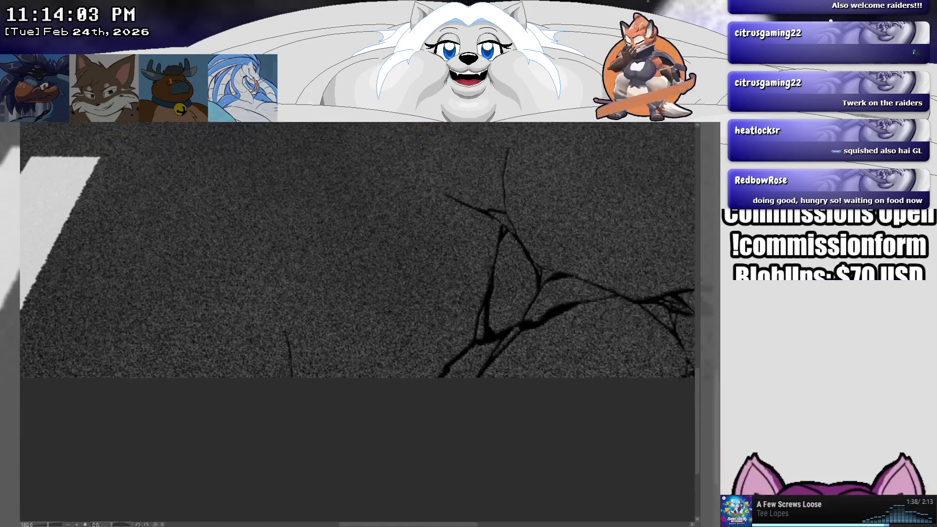
drag(356, 317, 337, 318)
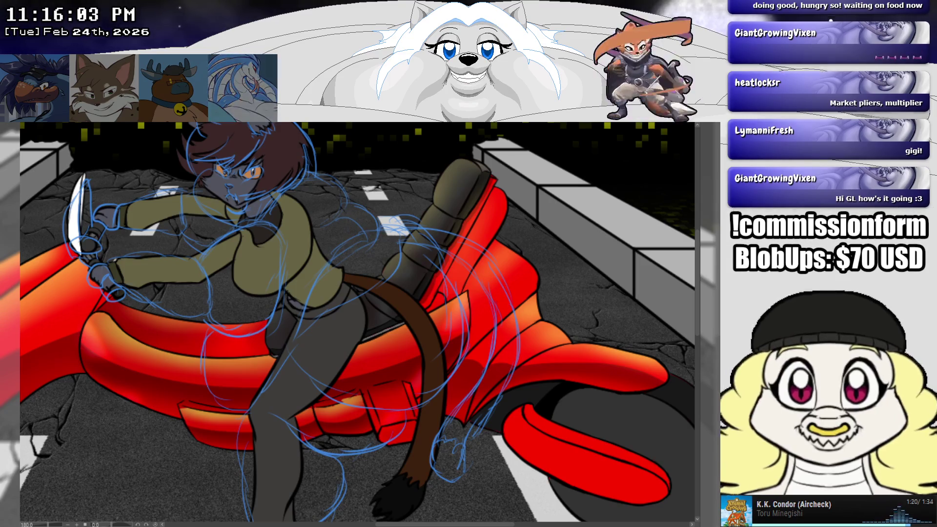
scroll(210, 217, down, 5)
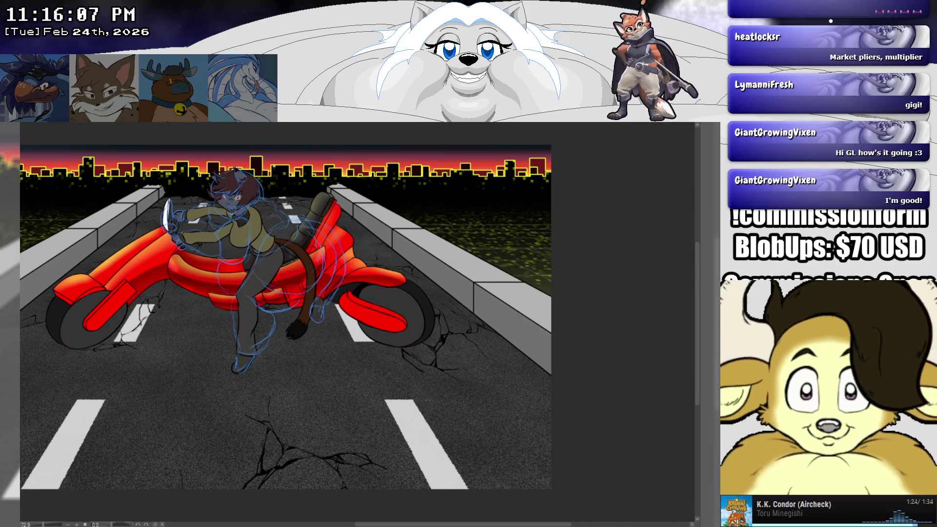
scroll(188, 216, up, 2)
scroll(210, 205, up, 2)
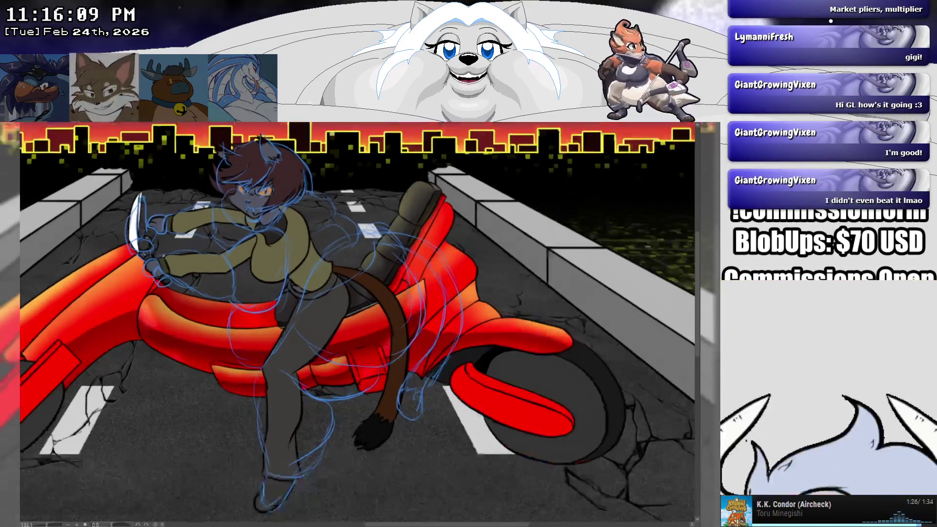
scroll(210, 205, up, 1)
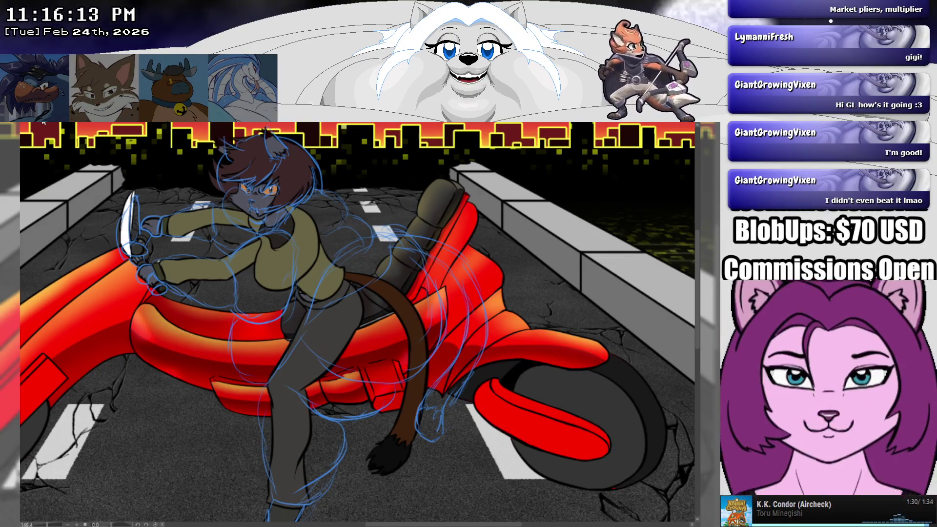
click(76, 126)
click(94, 124)
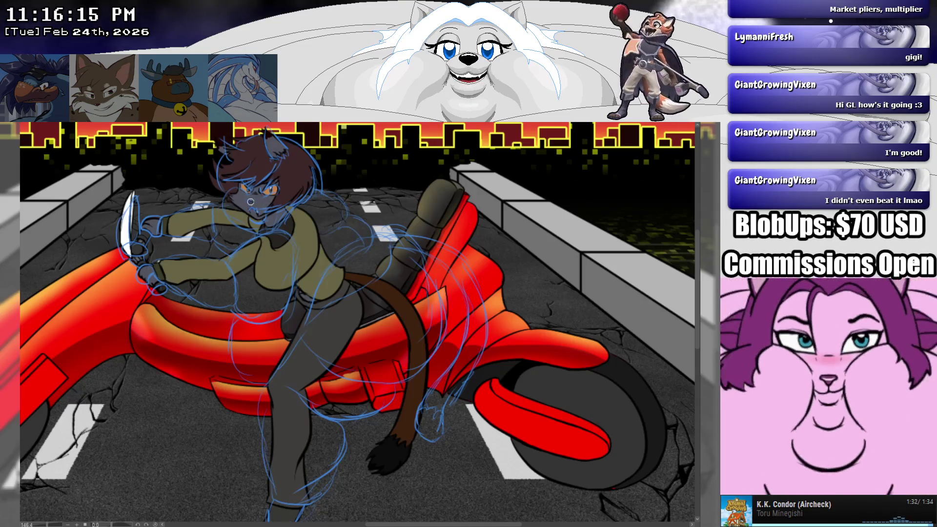
scroll(252, 211, up, 1)
scroll(262, 216, up, 1)
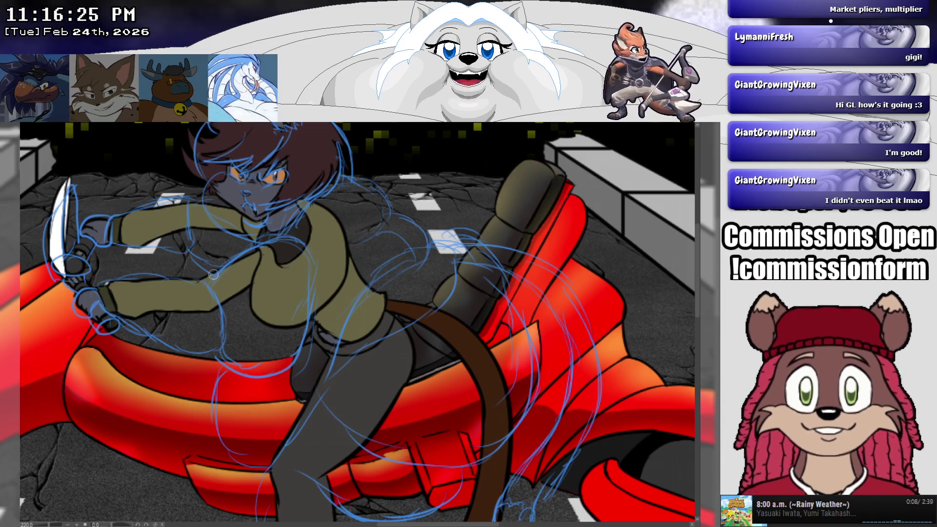
- Add a white stroke along the rider's arm, check the colour fills, then hide the coloured character layer
drag(213, 275, 272, 247)
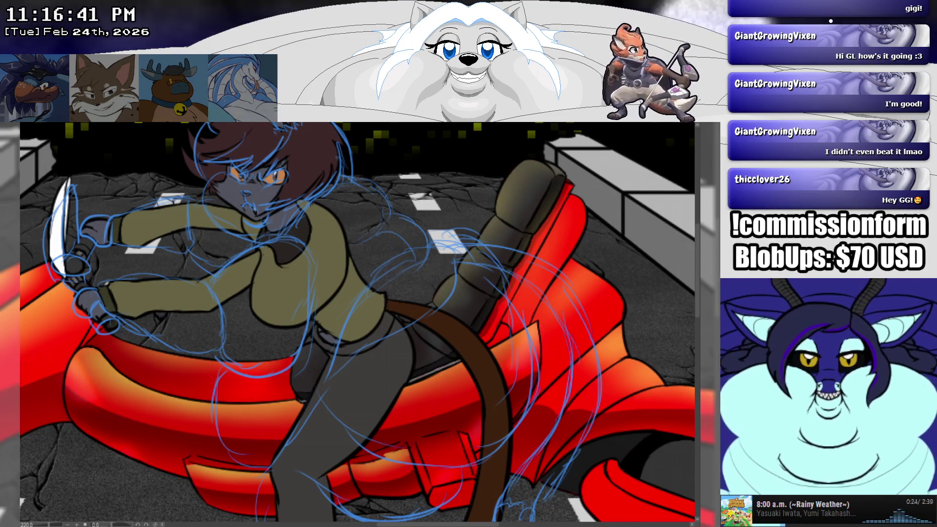
key(ctrl+z)
key(ctrl+y)
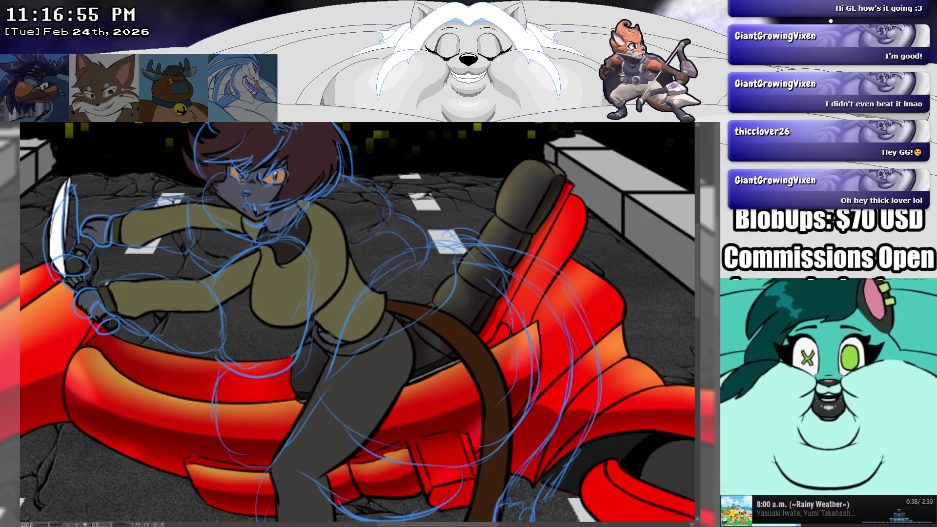
key(Delete)
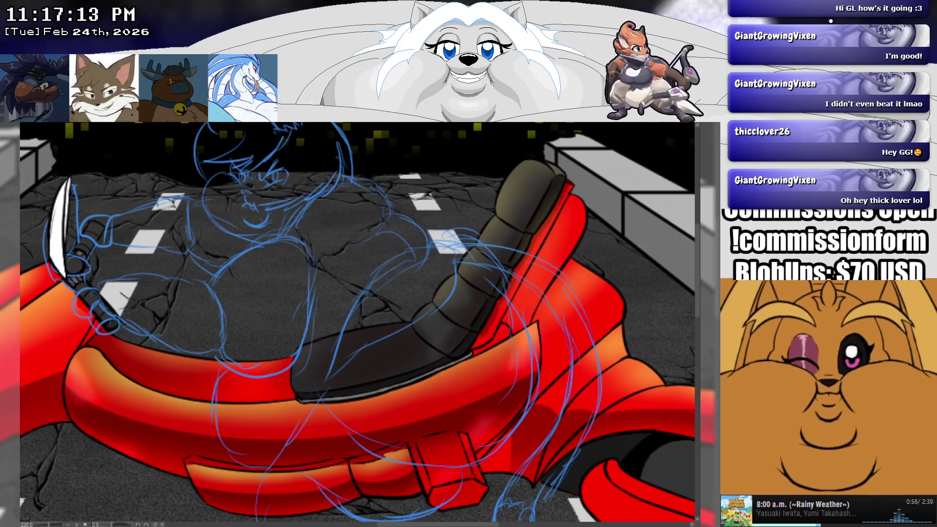
- Hide the blade's white fill, zoom toward the skyline, and show the coloured character layer again
key(ctrl+z)
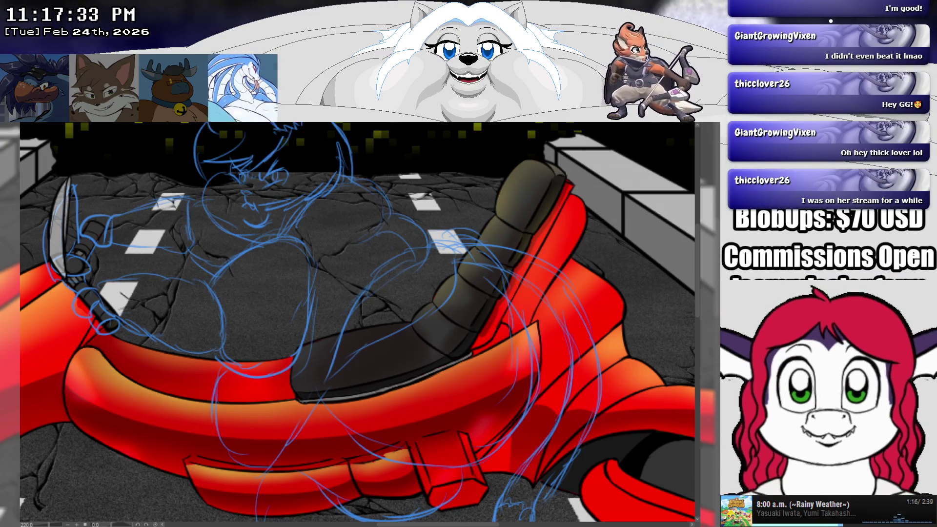
scroll(357, 322, up, 5)
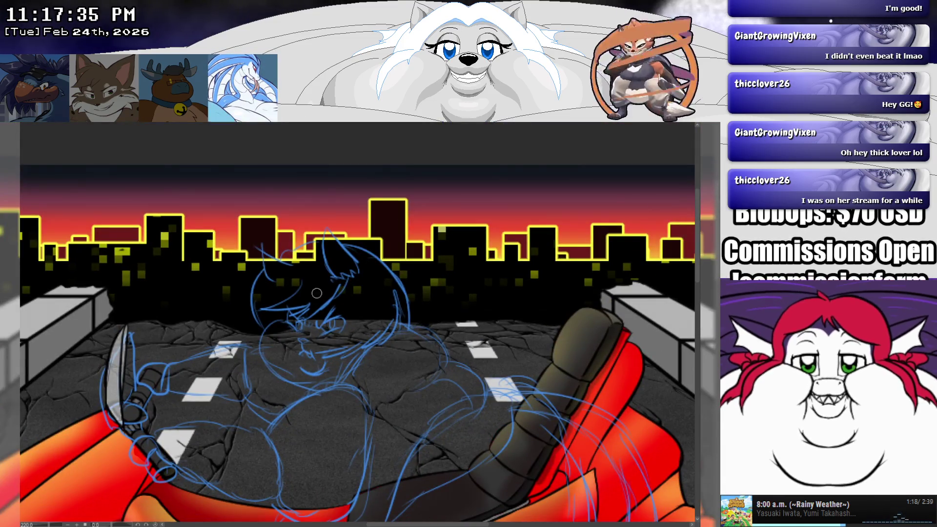
scroll(317, 293, up, 2)
scroll(353, 291, up, 1)
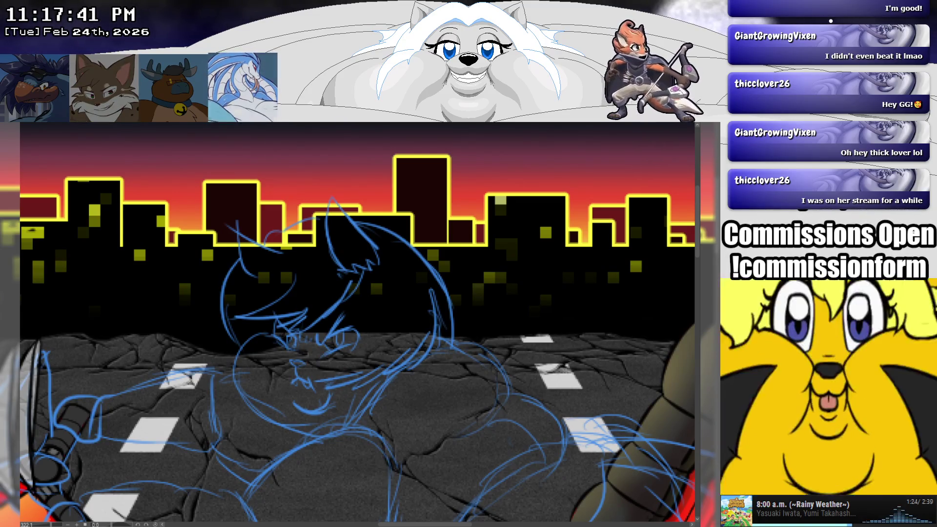
key(ctrl+z)
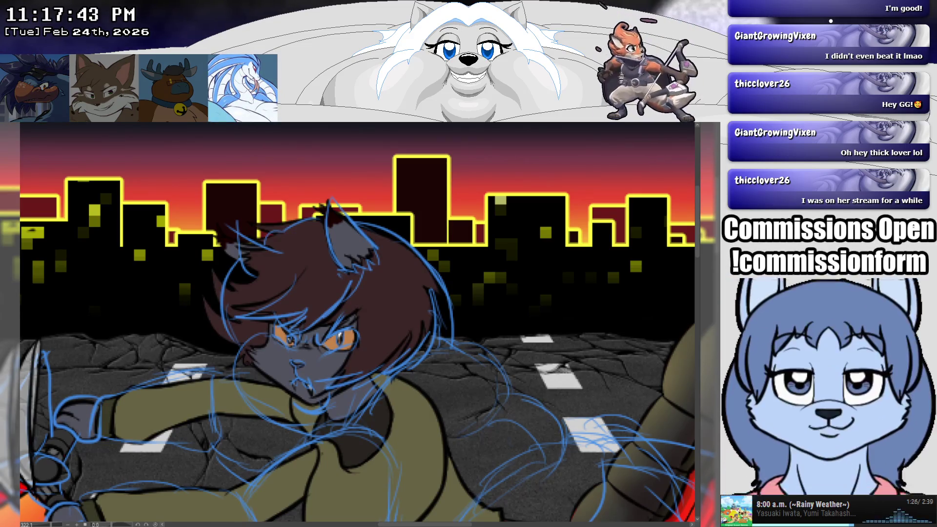
- Make the coloured character layer slightly transparent and zoom out to the whole scene
key(ctrl+z)
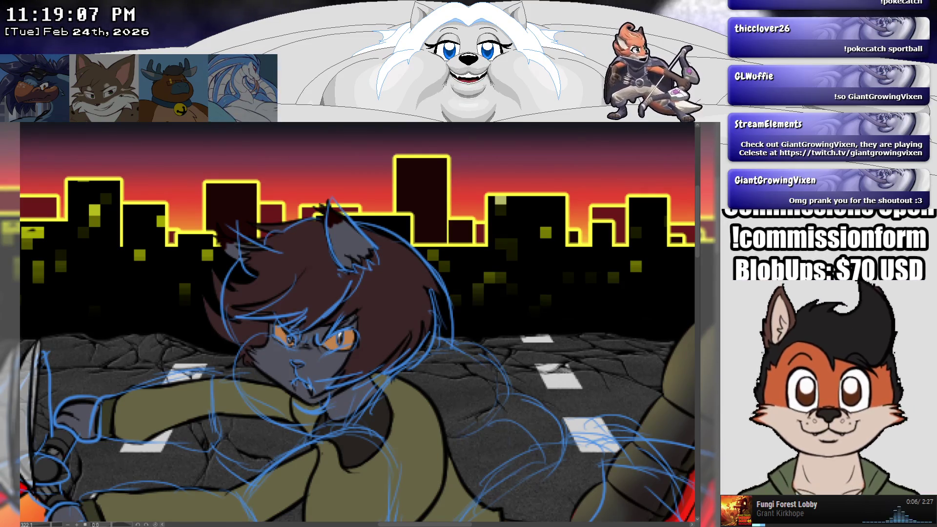
scroll(358, 322, down, 2)
scroll(357, 322, down, 2)
scroll(357, 323, down, 1)
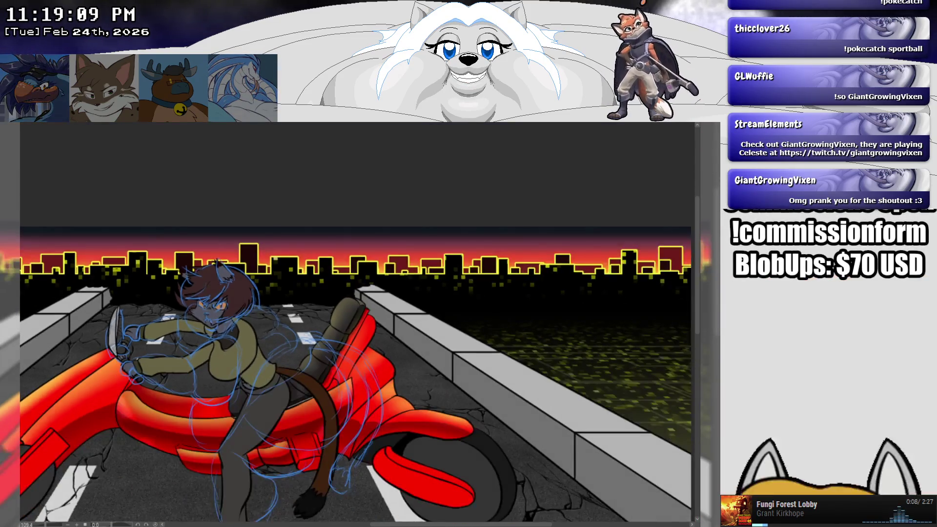
scroll(125, 274, up, 2)
scroll(124, 274, up, 2)
scroll(125, 275, up, 1)
scroll(125, 274, up, 1)
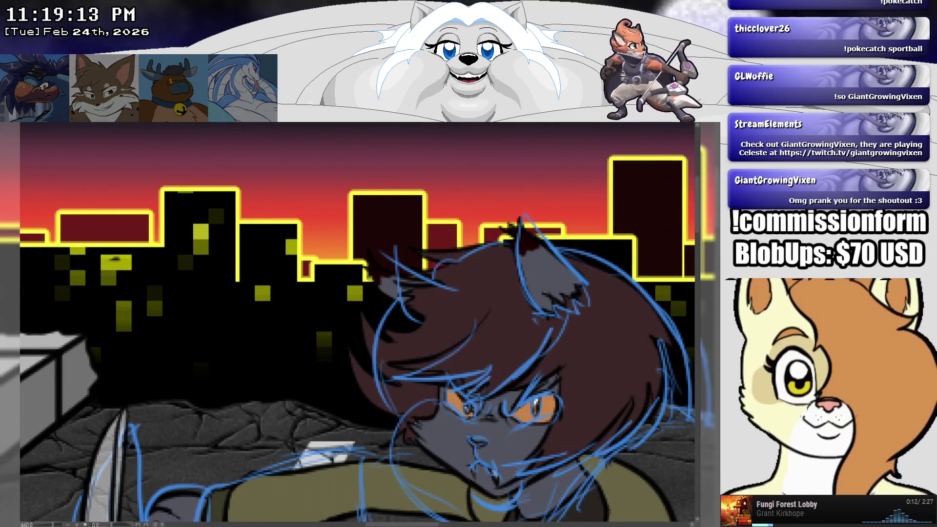
mouse_move(489, 408)
mouse_down()
mouse_move(430, 385)
mouse_move(385, 271)
mouse_up()
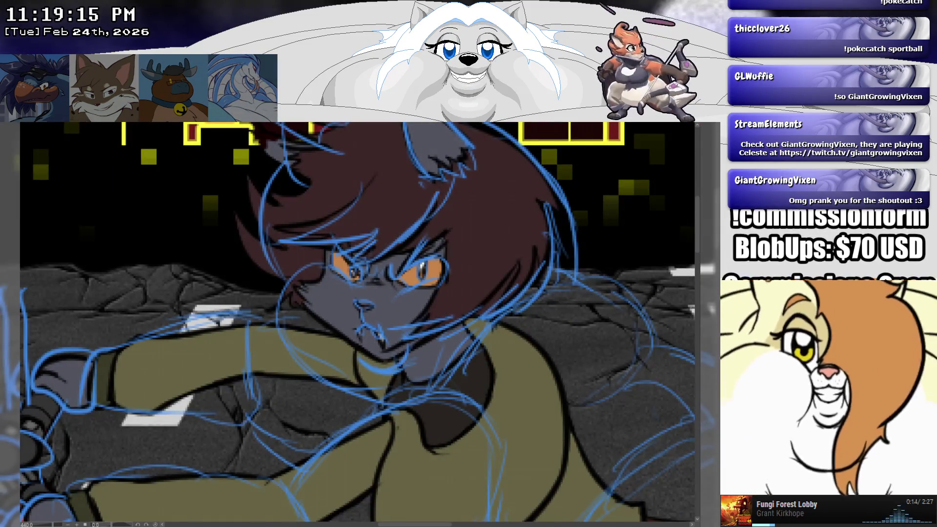
scroll(357, 322, right, 1)
scroll(358, 322, right, 2)
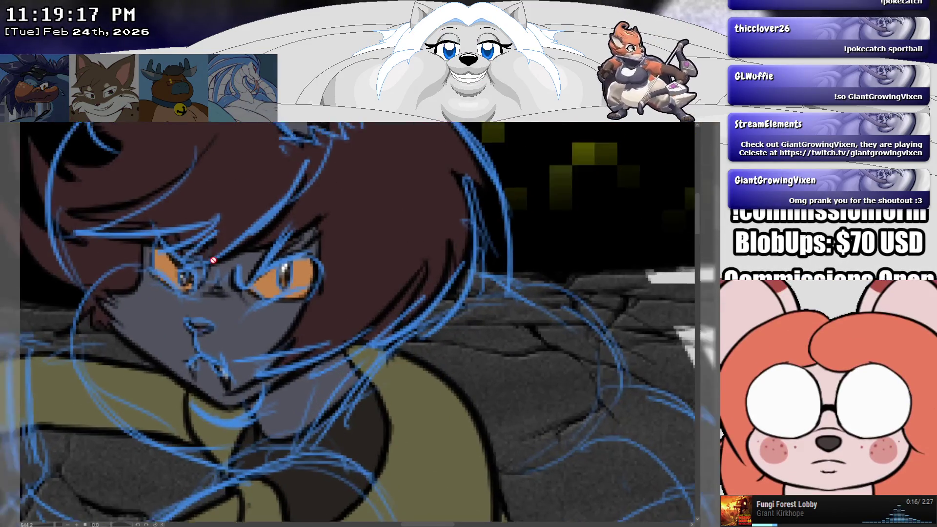
scroll(211, 257, down, 1)
scroll(211, 258, down, 1)
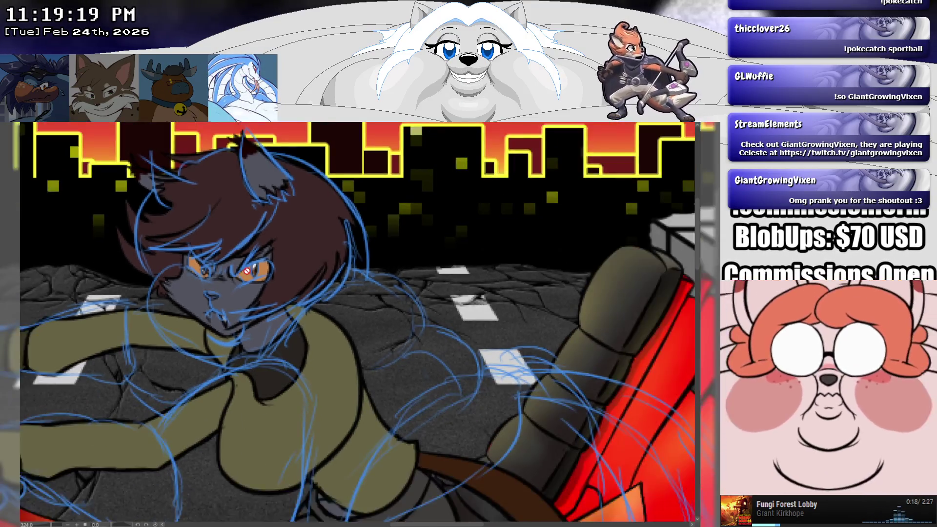
scroll(249, 271, down, 1)
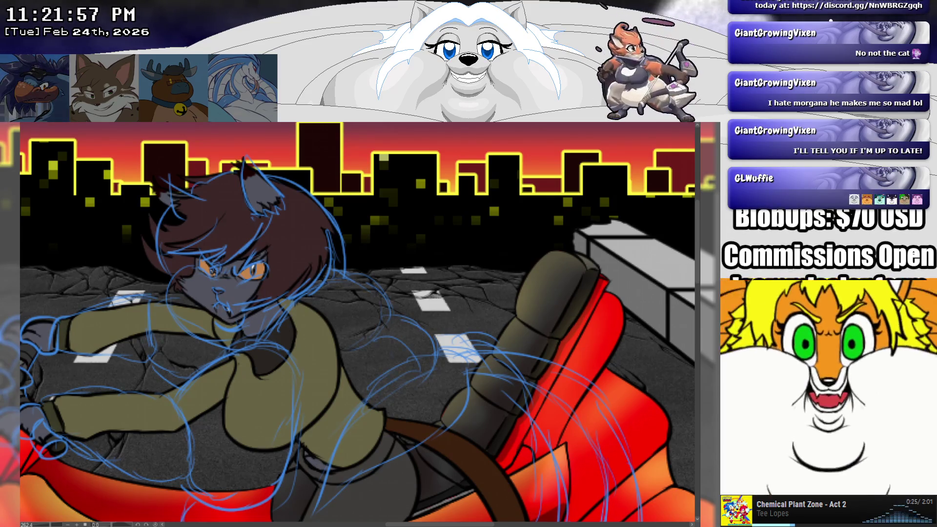
- Recentre the view on the road and rider, then lasso-select around the knife at the motorcycle's front
scroll(240, 365, down, 2)
scroll(240, 365, down, 2)
scroll(240, 365, up, 1)
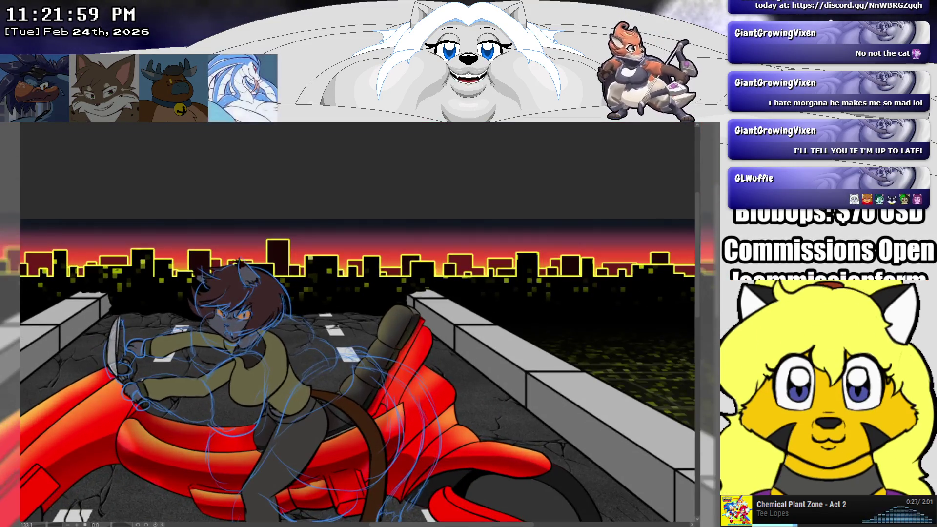
scroll(200, 337, up, 1)
scroll(200, 337, up, 1)
scroll(201, 337, up, 1)
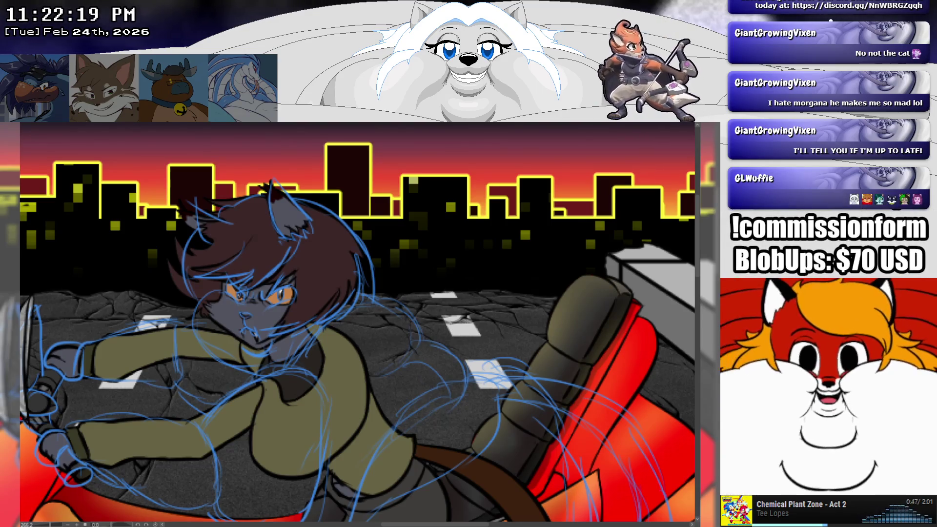
scroll(394, 381, down, 1)
scroll(394, 381, down, 1)
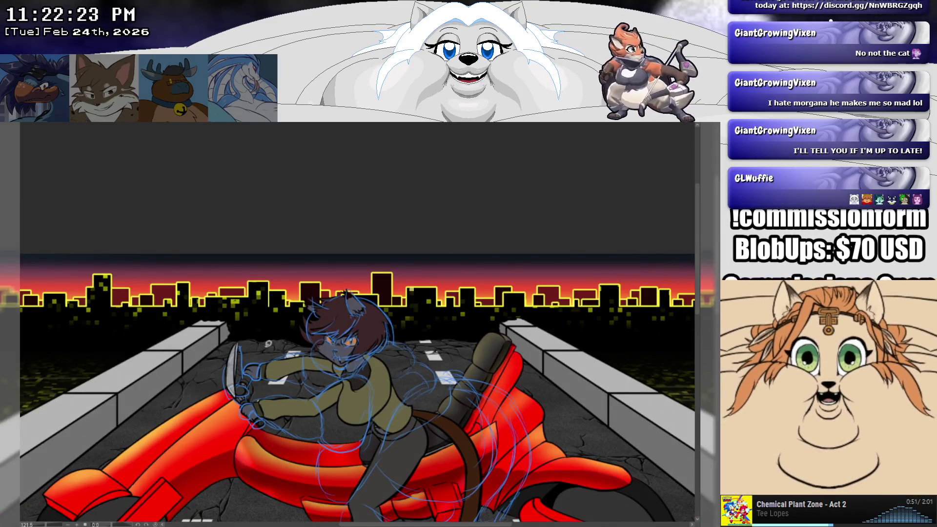
drag(268, 344, 270, 275)
scroll(269, 279, up, 1)
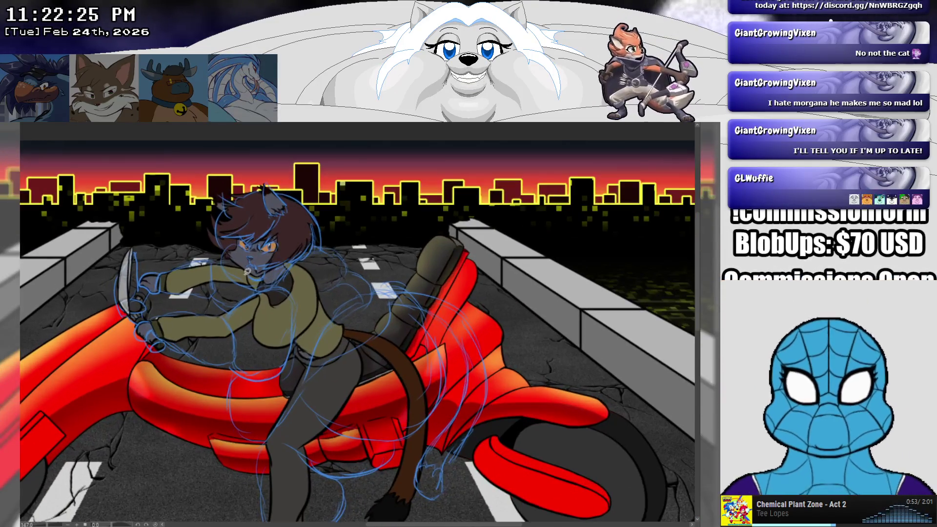
scroll(226, 260, up, 1)
mouse_move(222, 258)
mouse_down()
mouse_move(116, 303)
mouse_move(139, 272)
mouse_up()
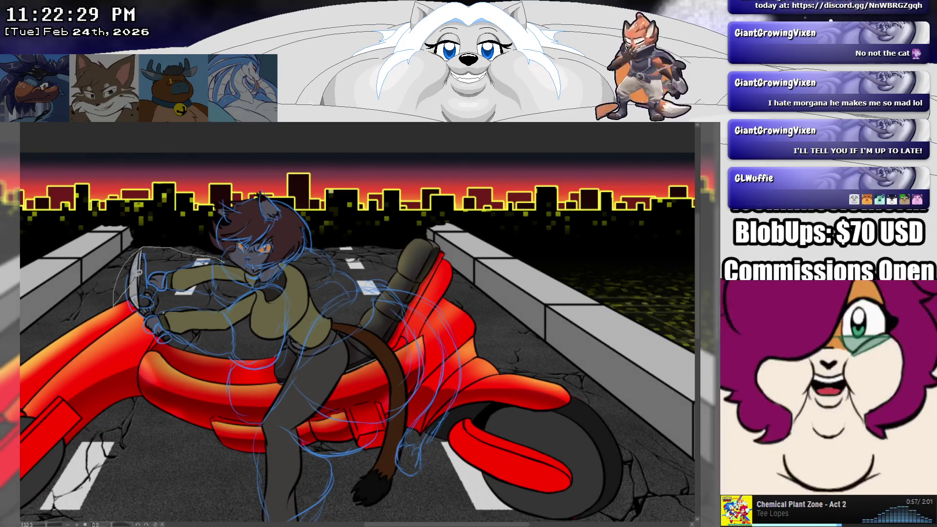